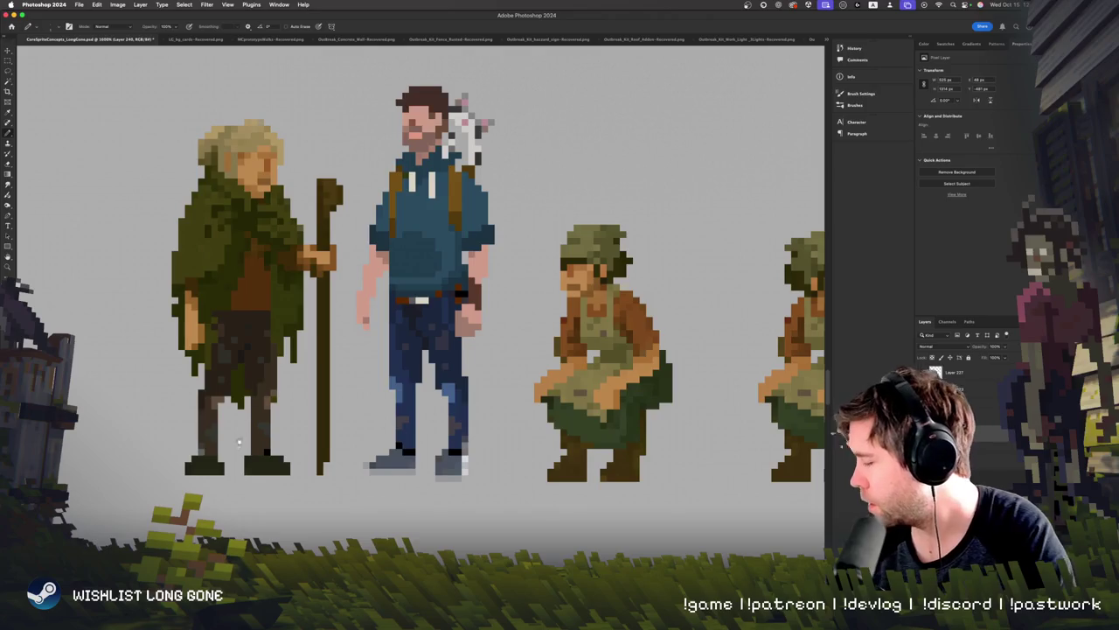
Step: Erase the dark green pixels at the lower-right tip of the old man's cloak
scroll(239, 441, right, 3)
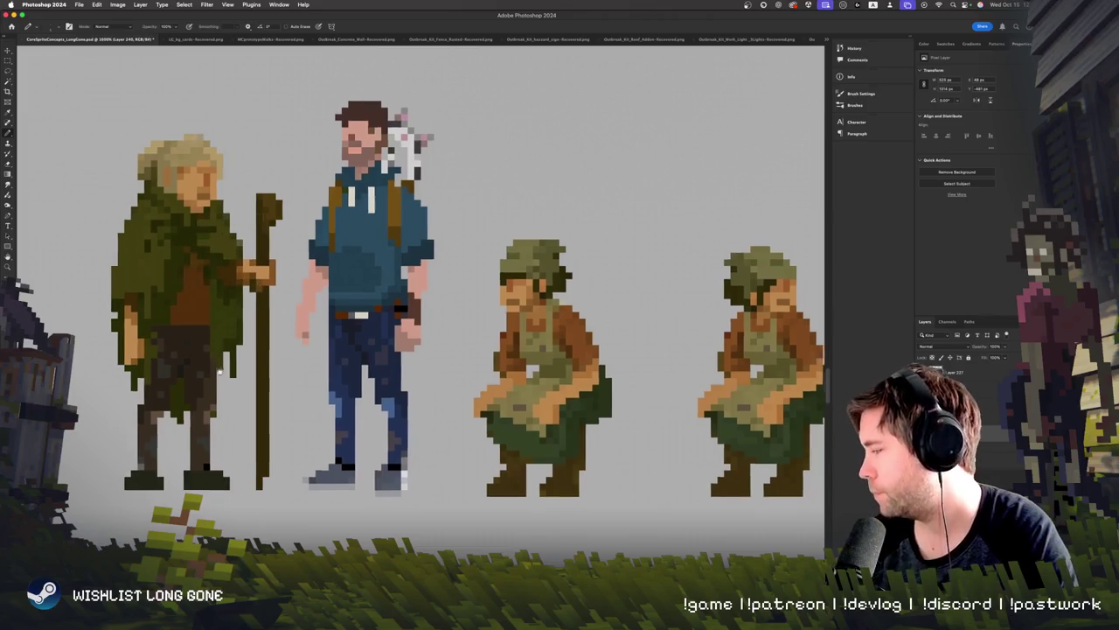
scroll(245, 308, up, 3)
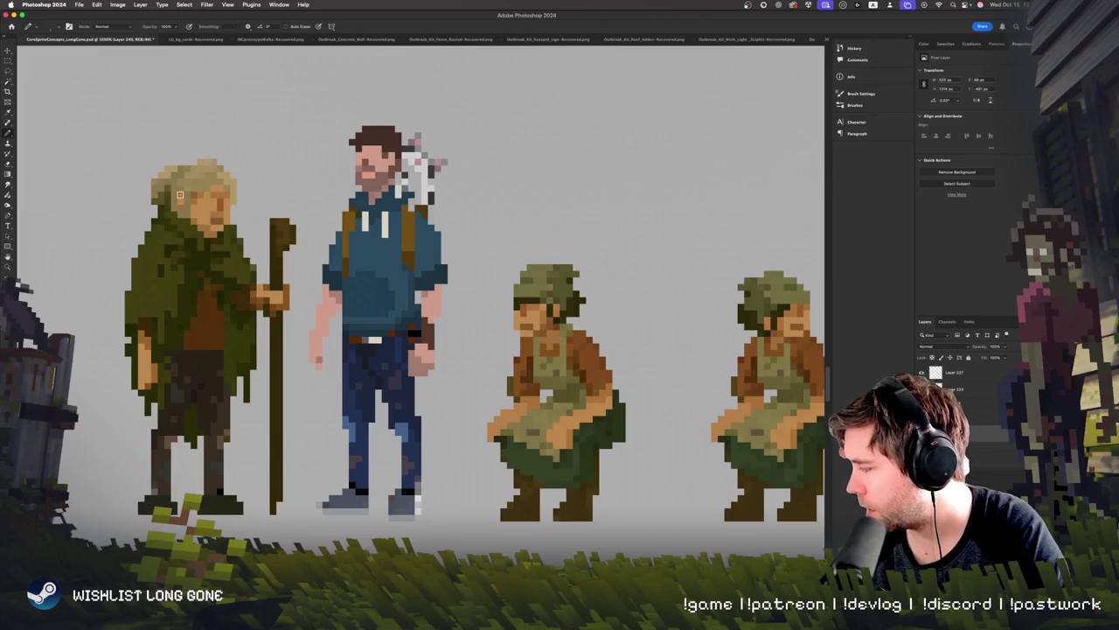
key(super+minus)
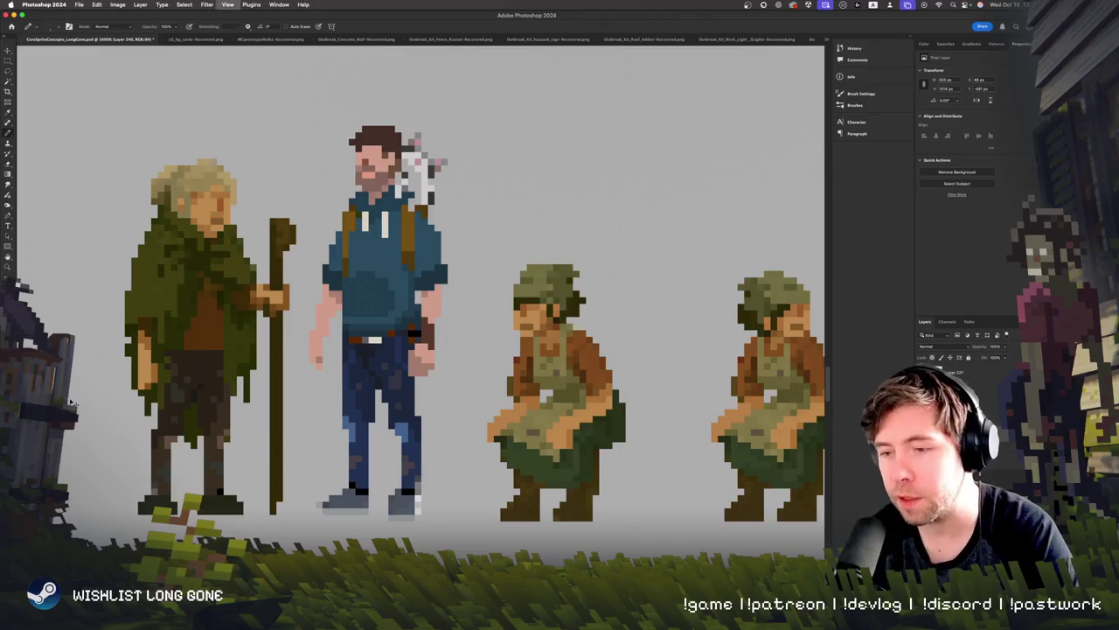
key(super+plus)
key(super+minus)
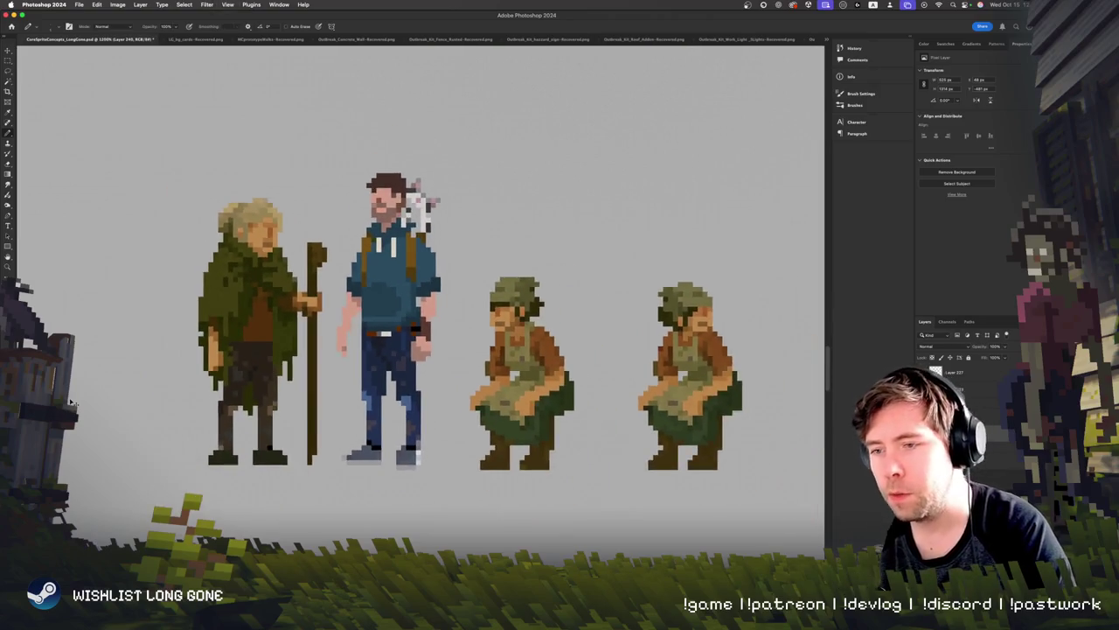
key(super+plus)
key(super+plus)
key(super+plus)
key(super+minus)
key(super+plus)
key(super+plus)
key(super+plus)
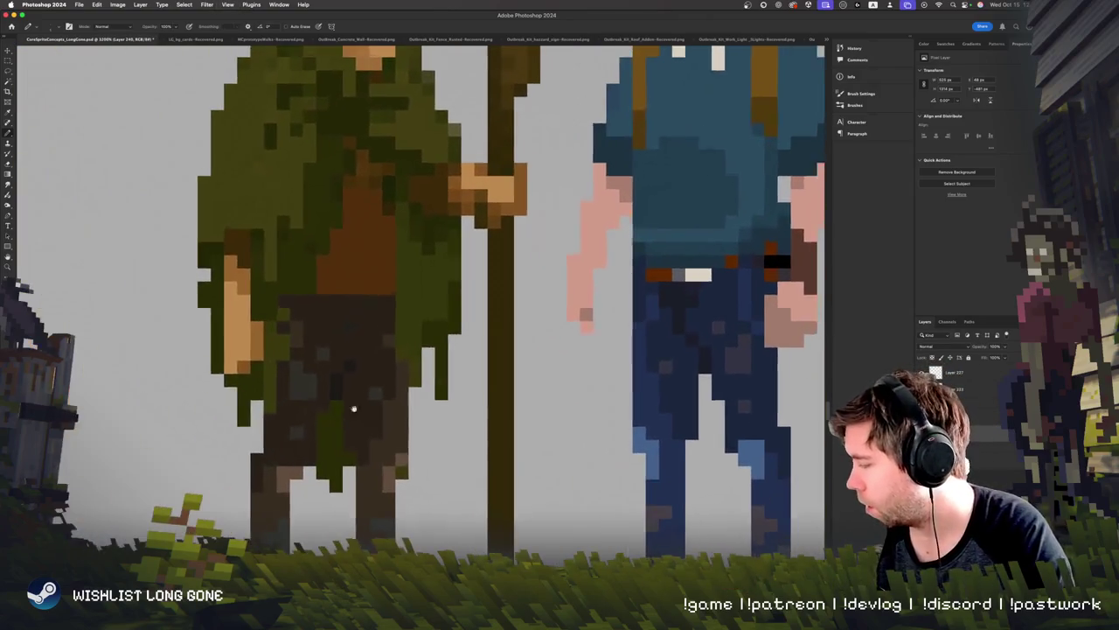
key(e)
drag(447, 395, 458, 399)
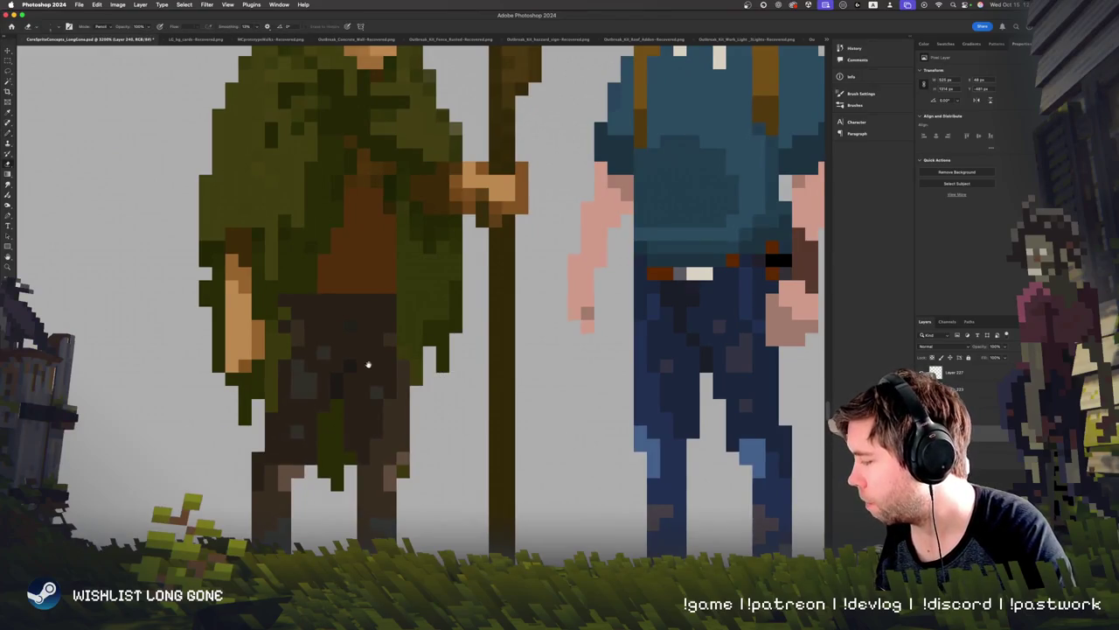
key(super+minus)
key(super+minus)
key(b)
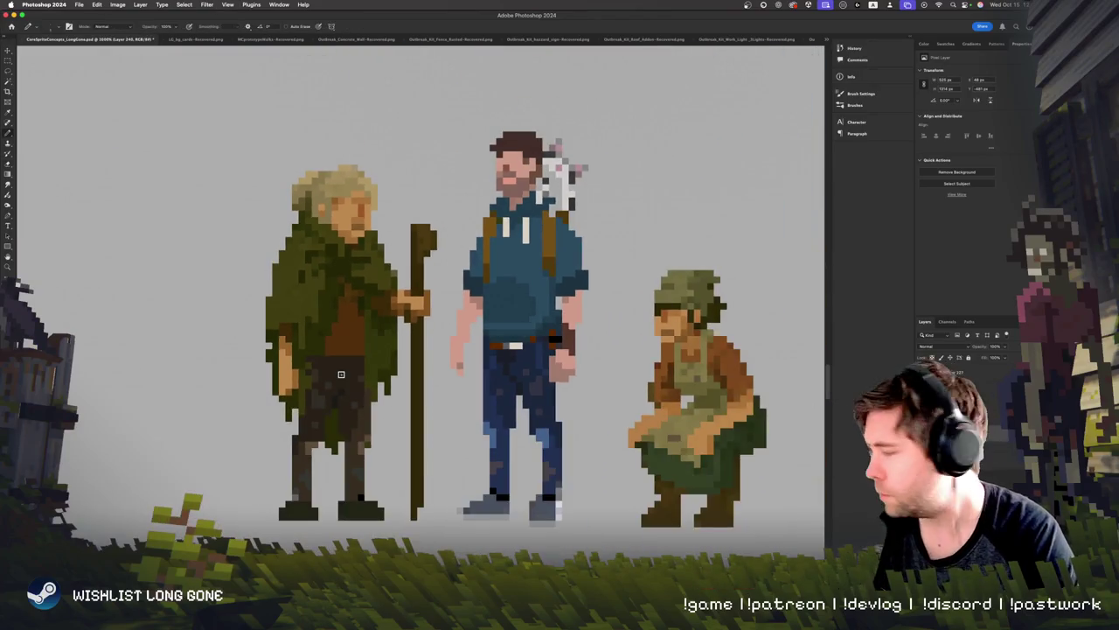
Step: Pan across the lineup, dismiss the warning alert and return to the Pencil
scroll(289, 381, up, 3)
scroll(245, 385, right, 3)
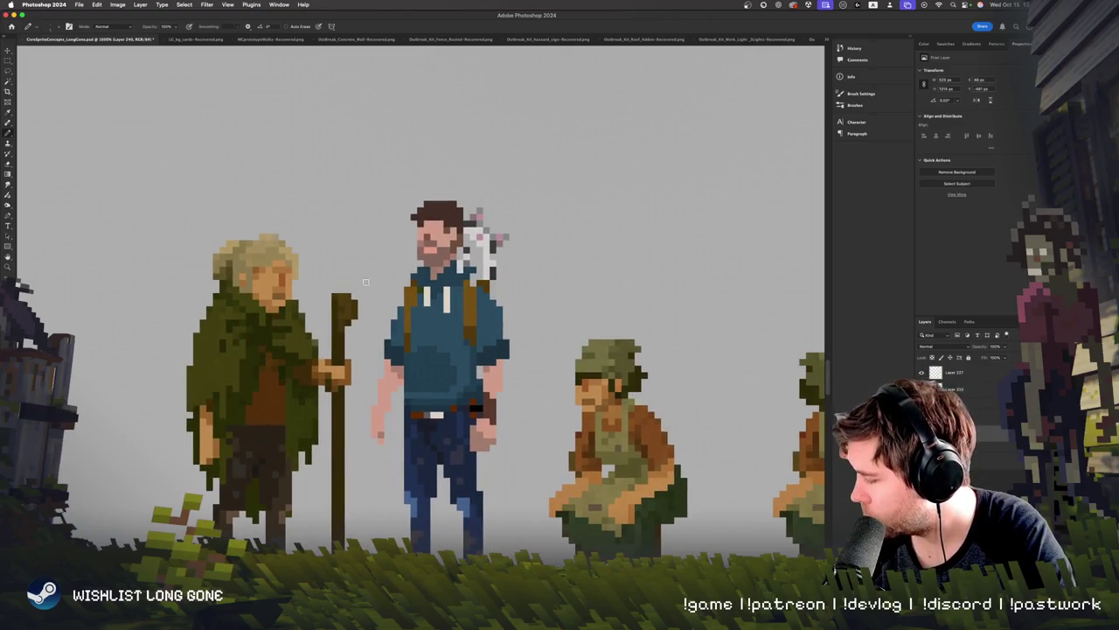
scroll(365, 282, right, 2)
scroll(137, 345, right, 3)
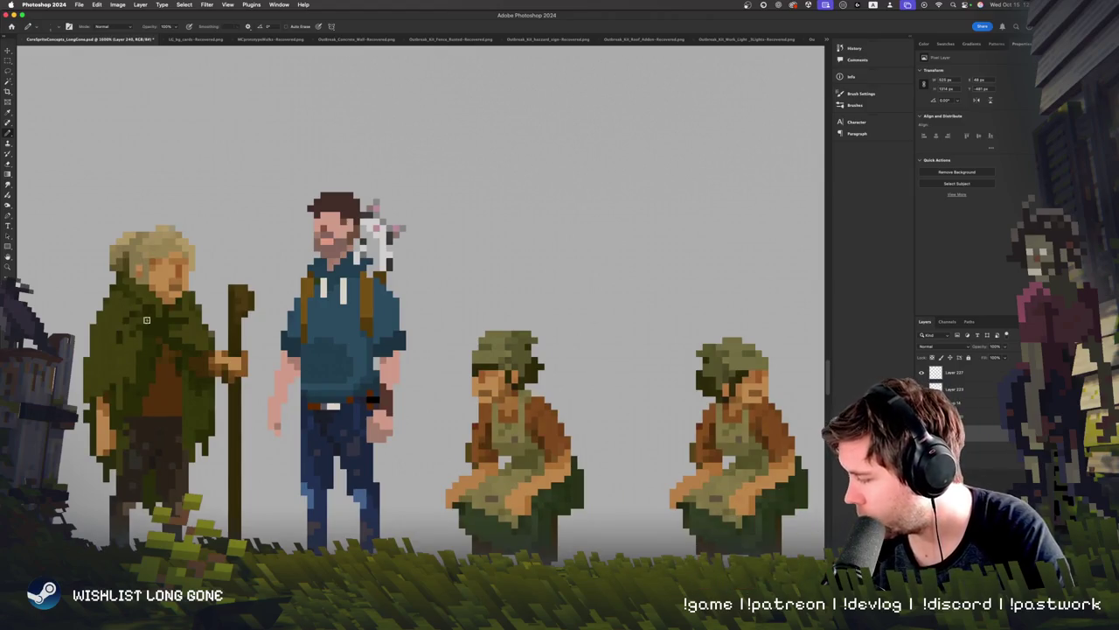
click(189, 321)
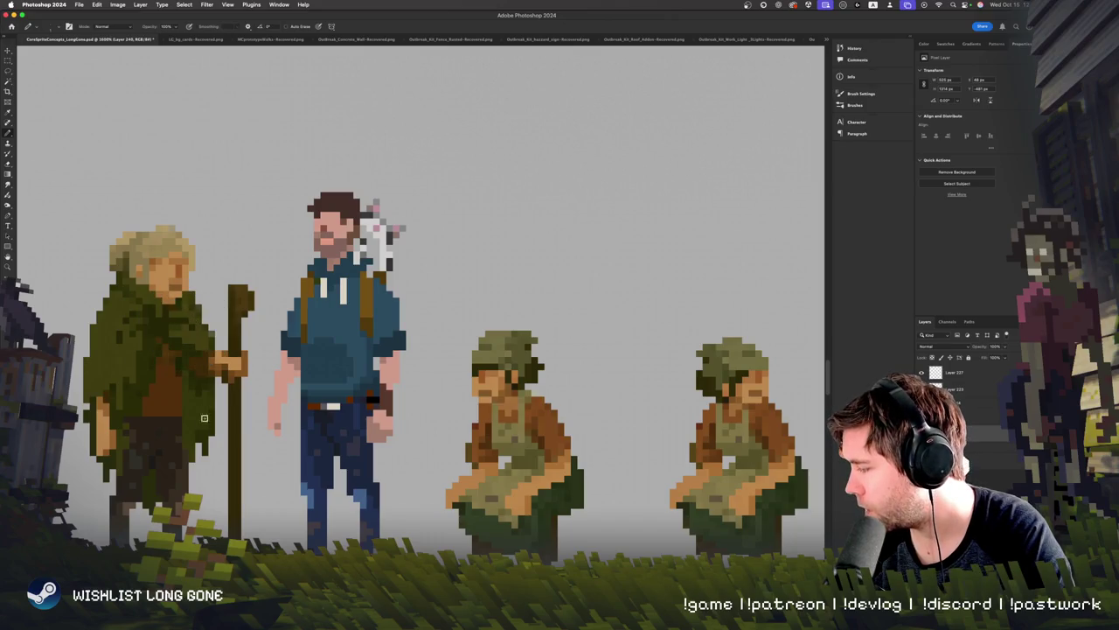
key(e)
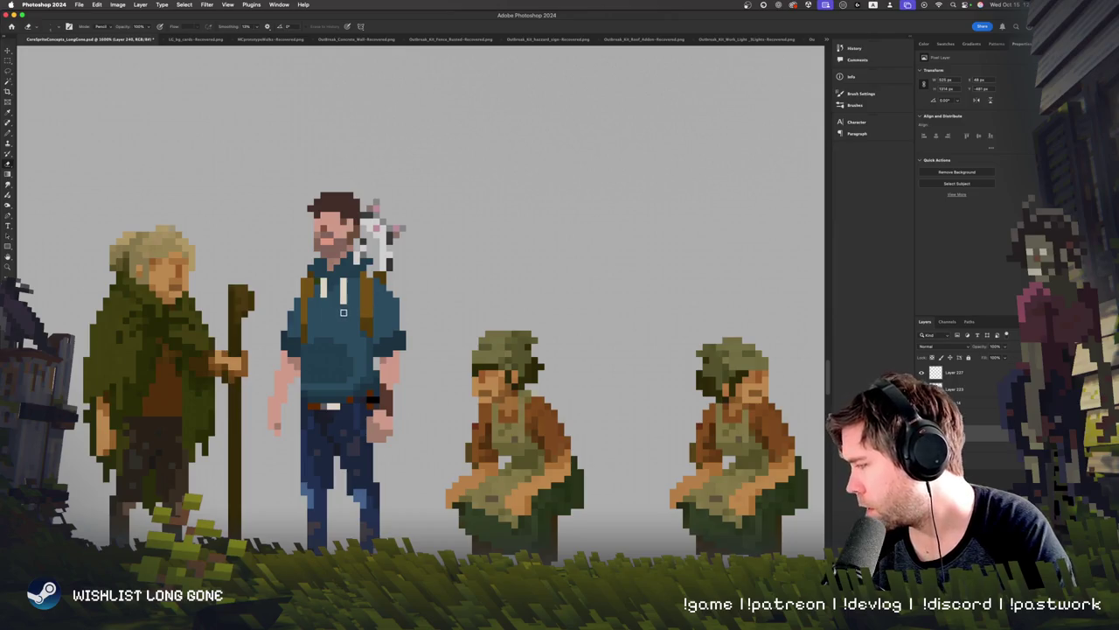
key(super+minus)
key(super+minus)
key(super+equal)
key(super+equal)
key(super+minus)
key(super+equal)
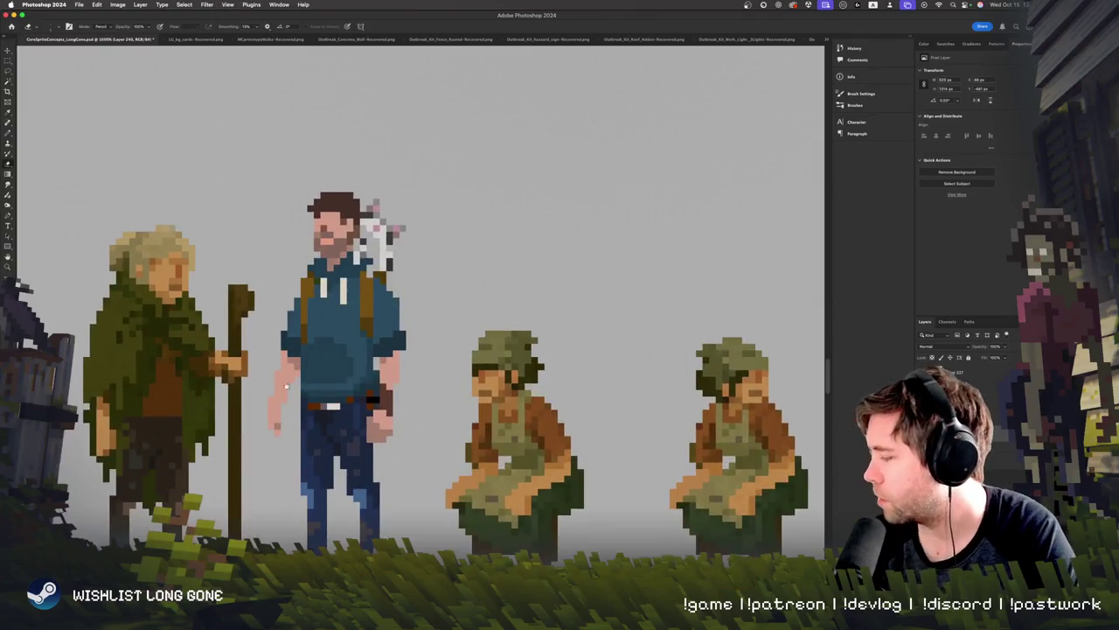
click(228, 288)
key(Return)
key(b)
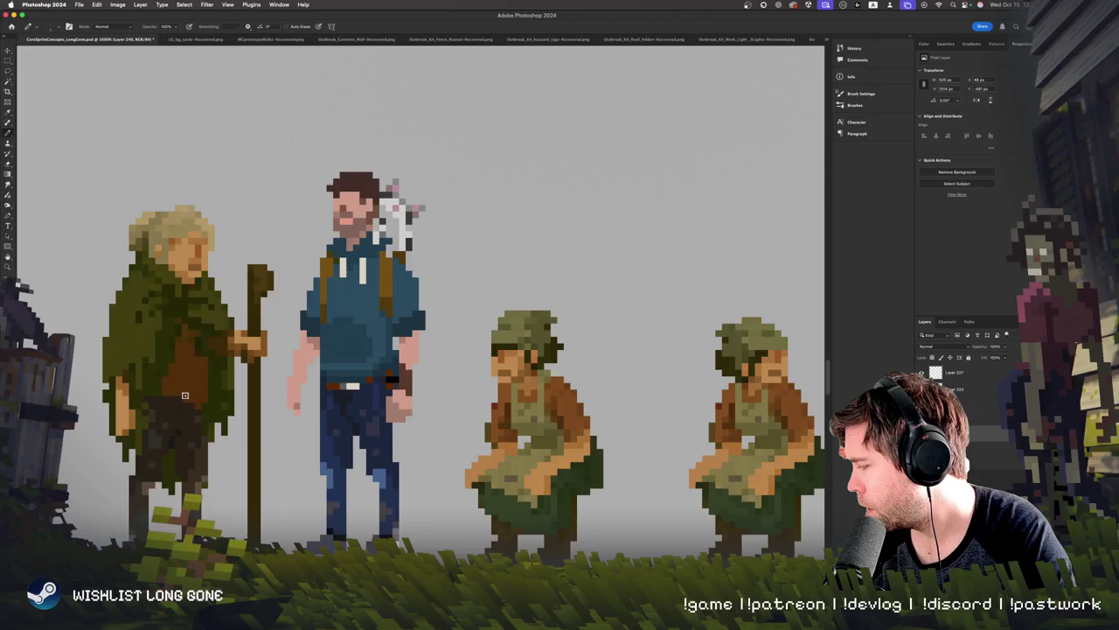
scroll(350, 333, right, 1)
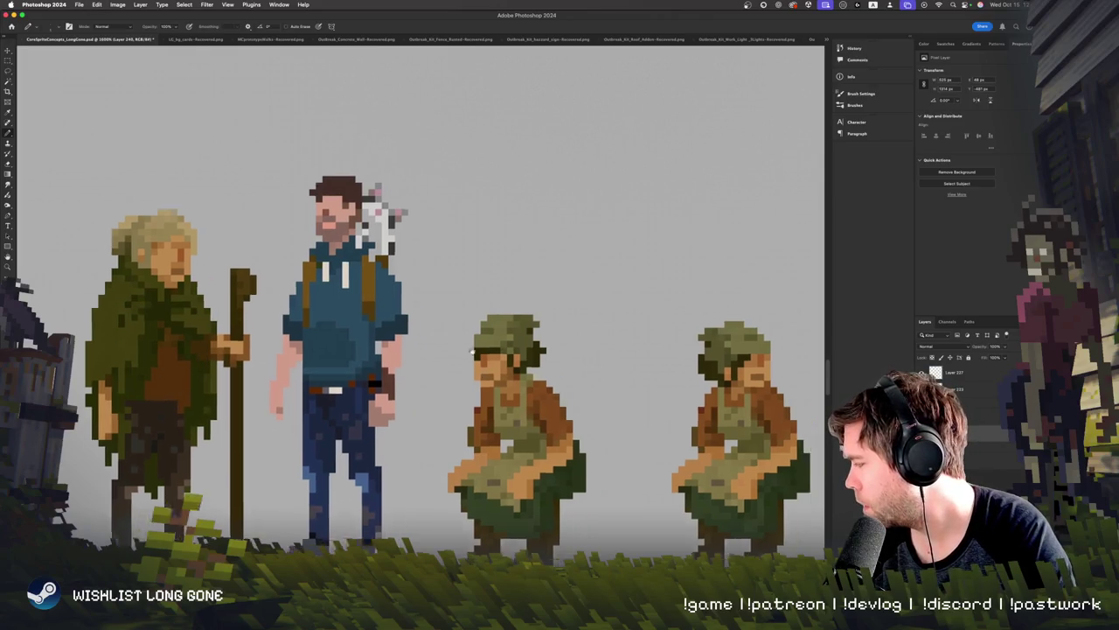
scroll(416, 326, right, 5)
scroll(415, 326, left, 8)
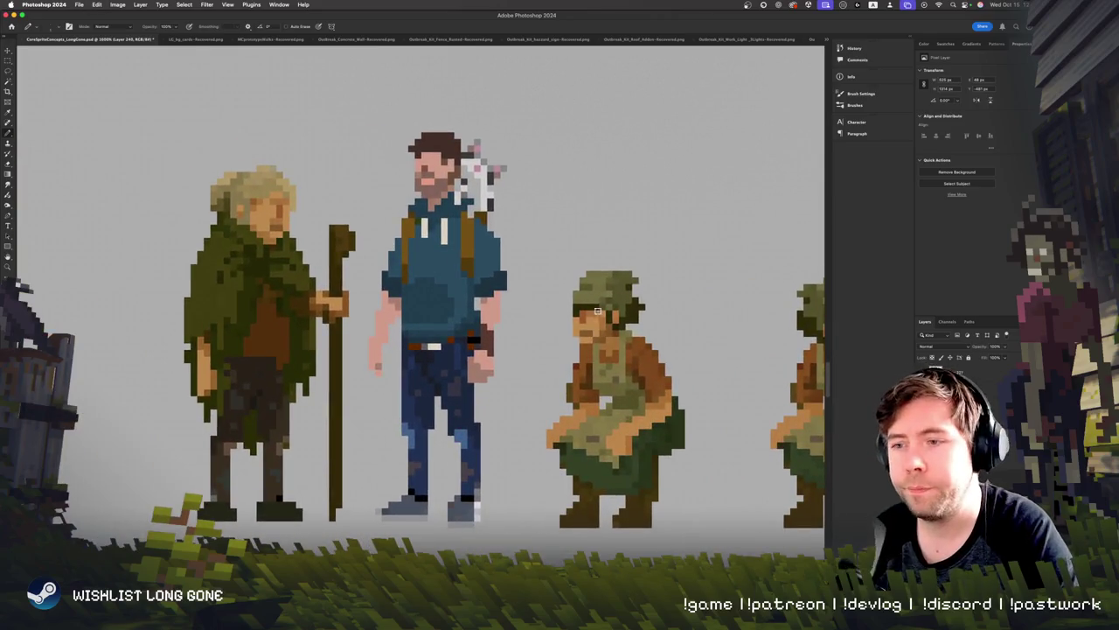
scroll(328, 255, right, 3)
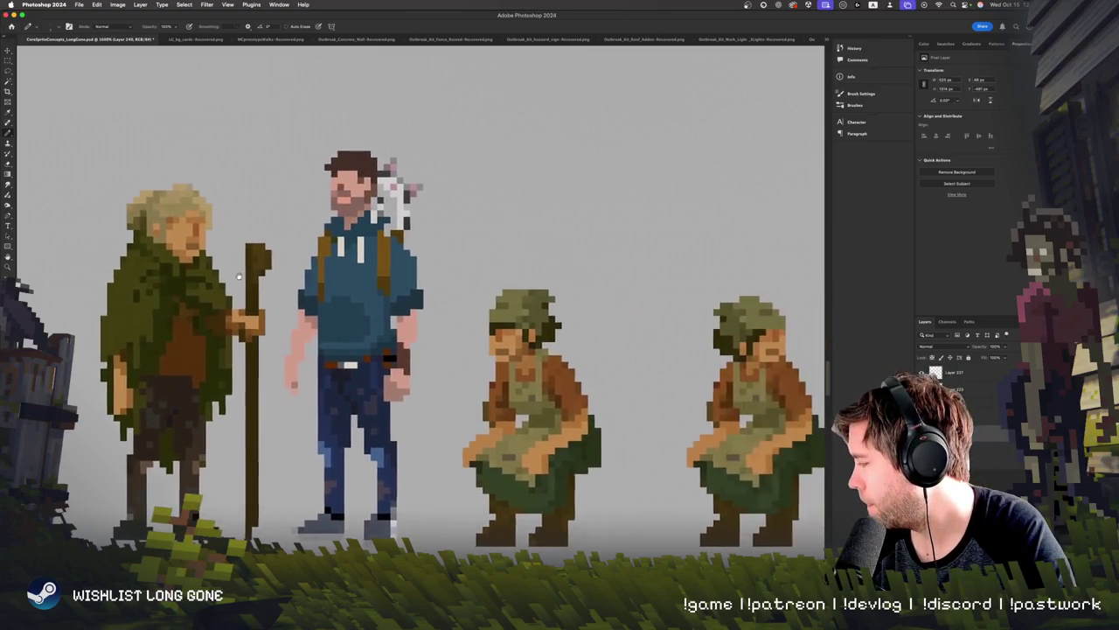
scroll(365, 270, left, 2)
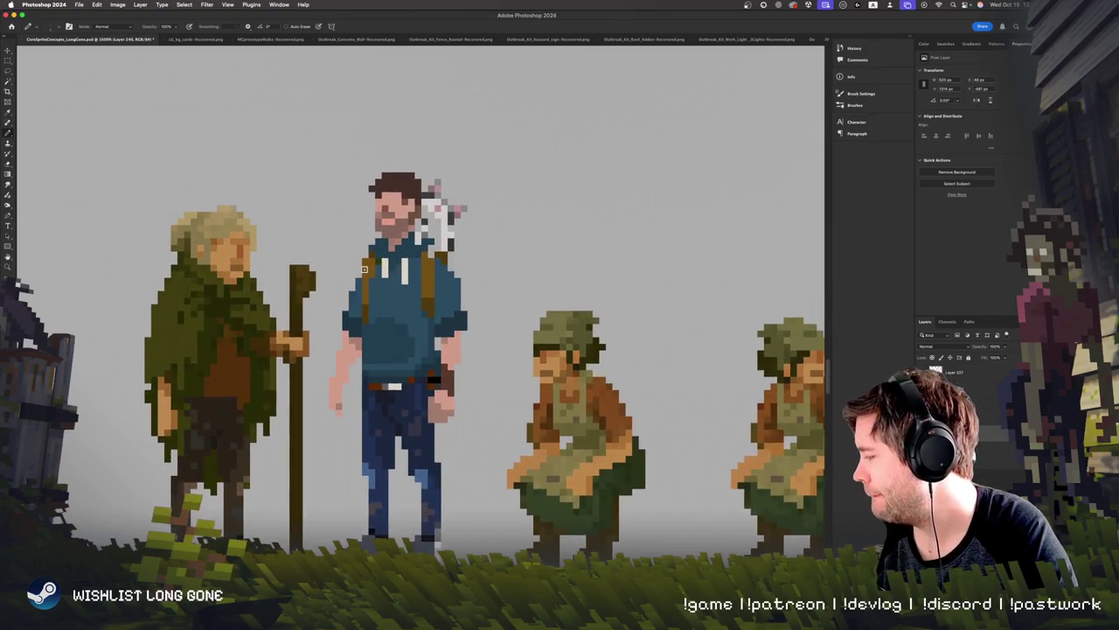
scroll(364, 268, up, 3)
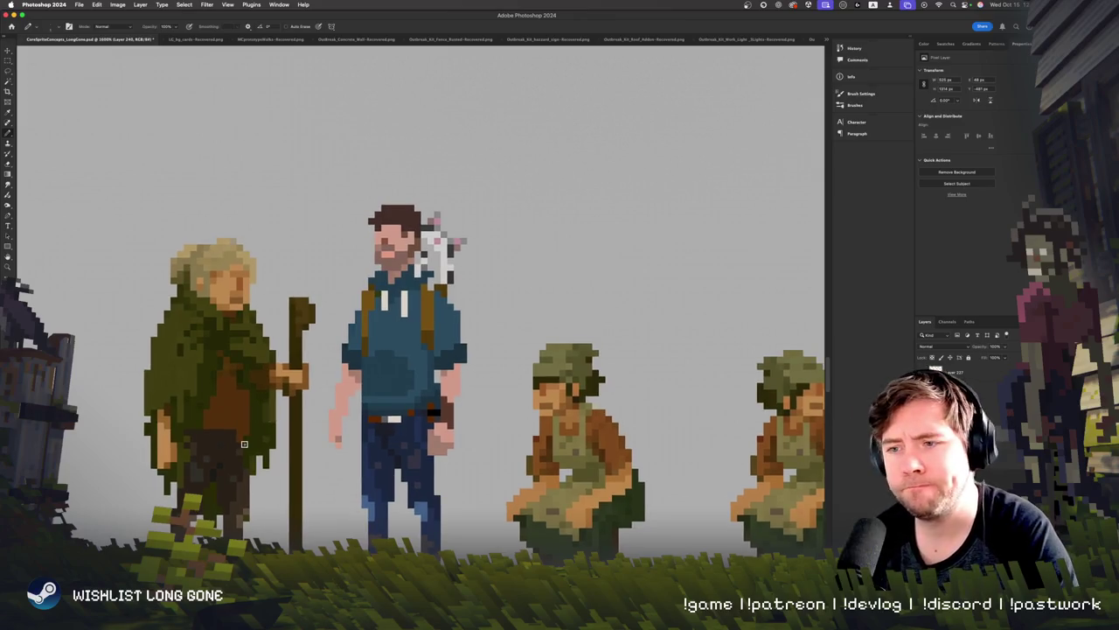
scroll(267, 424, left, 3)
scroll(265, 437, down, 2)
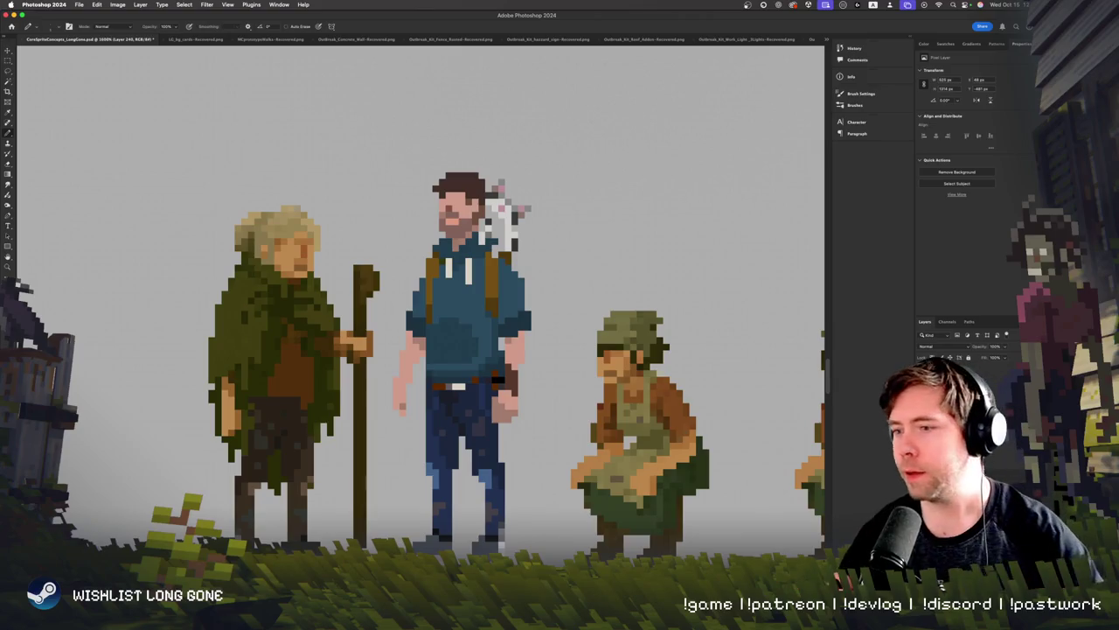
scroll(292, 350, down, 5)
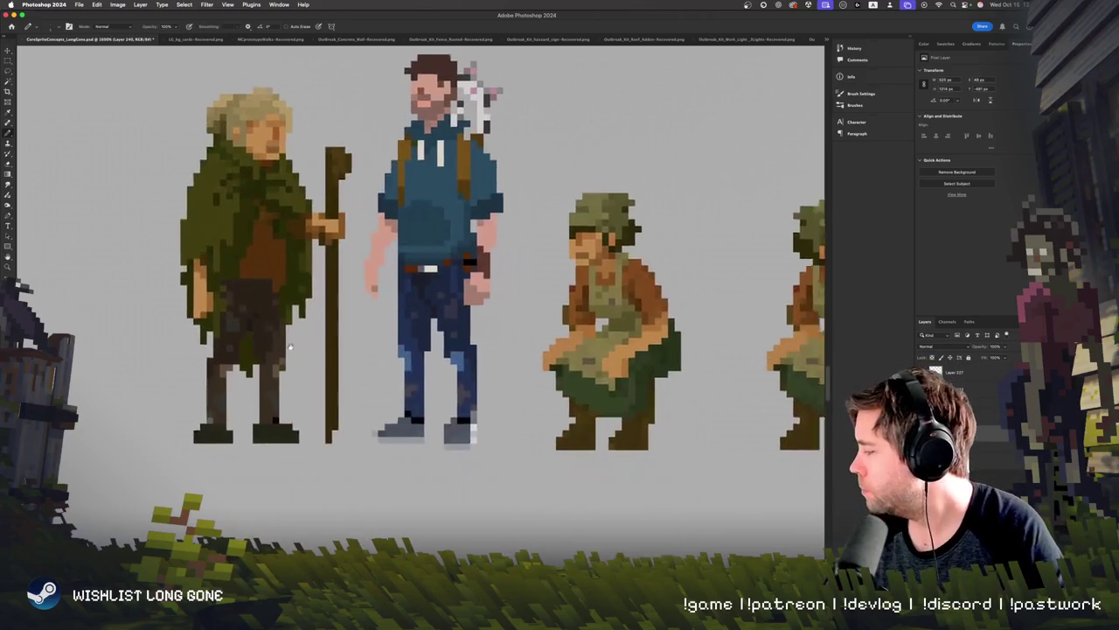
Step: Sample the dark brown and, in the foreground Color Picker, pick a lighter brown
key(e)
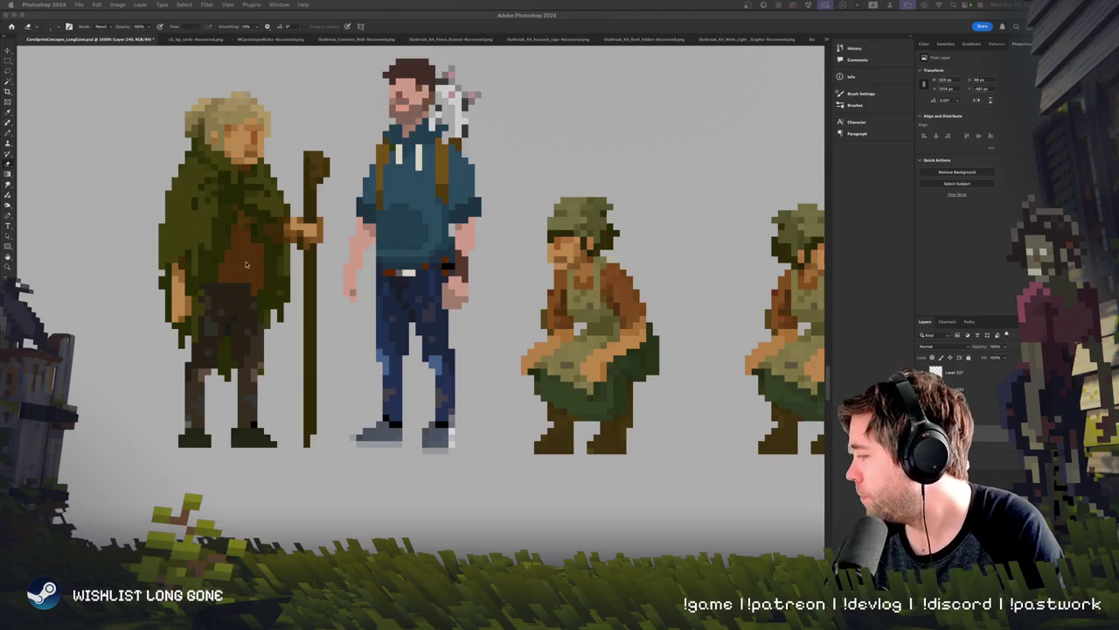
key(ctrl+plus)
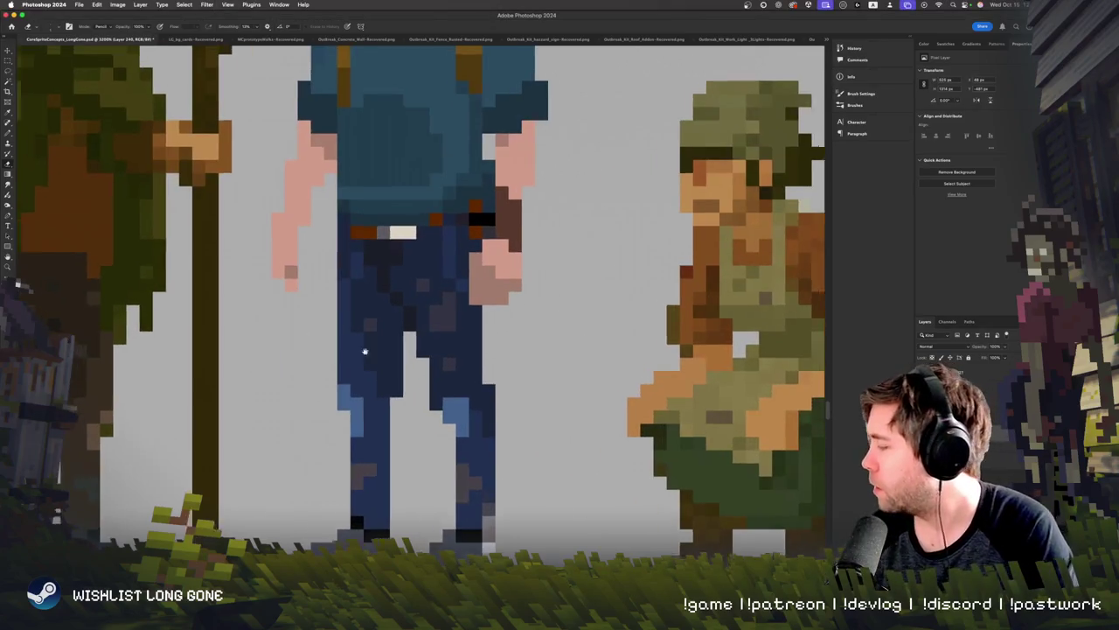
scroll(291, 253, left, 5)
scroll(291, 252, up, 2)
scroll(290, 371, up, 1)
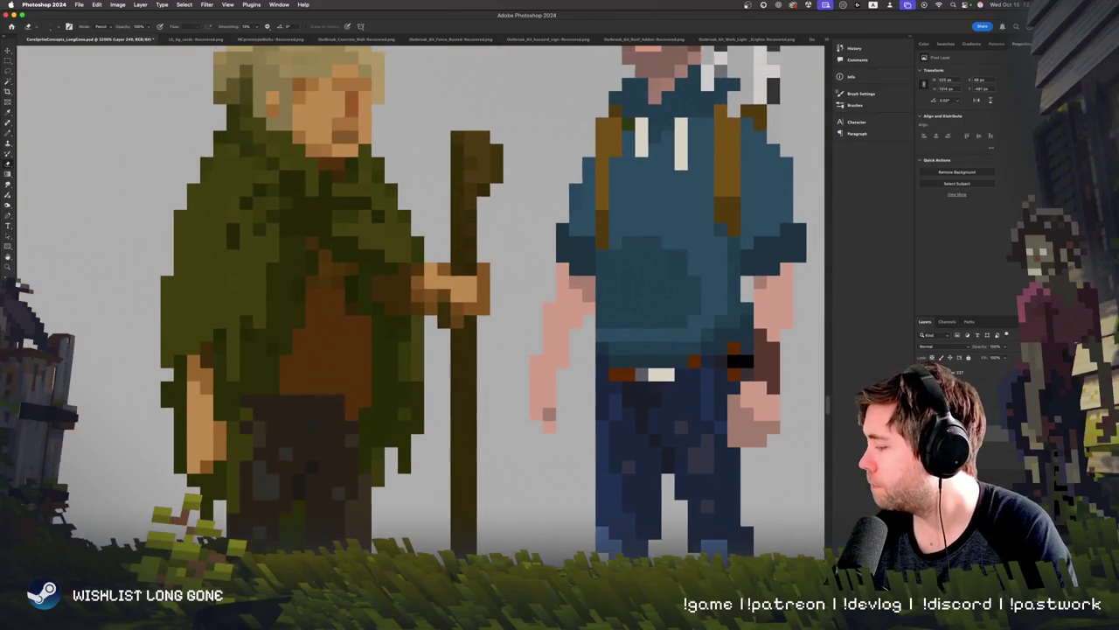
key(i)
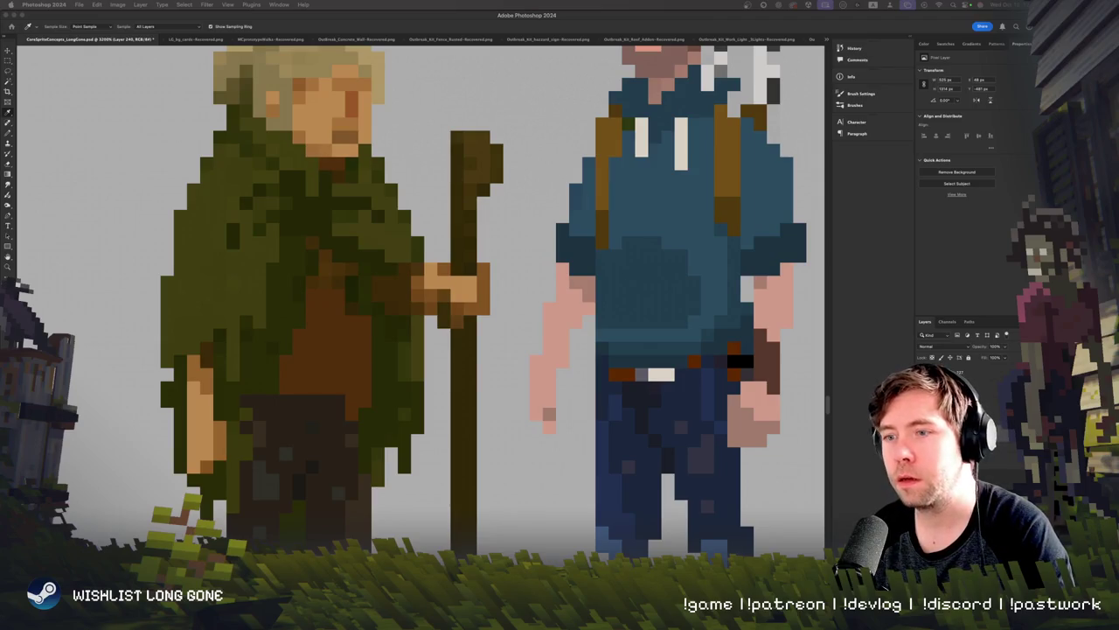
key(F12)
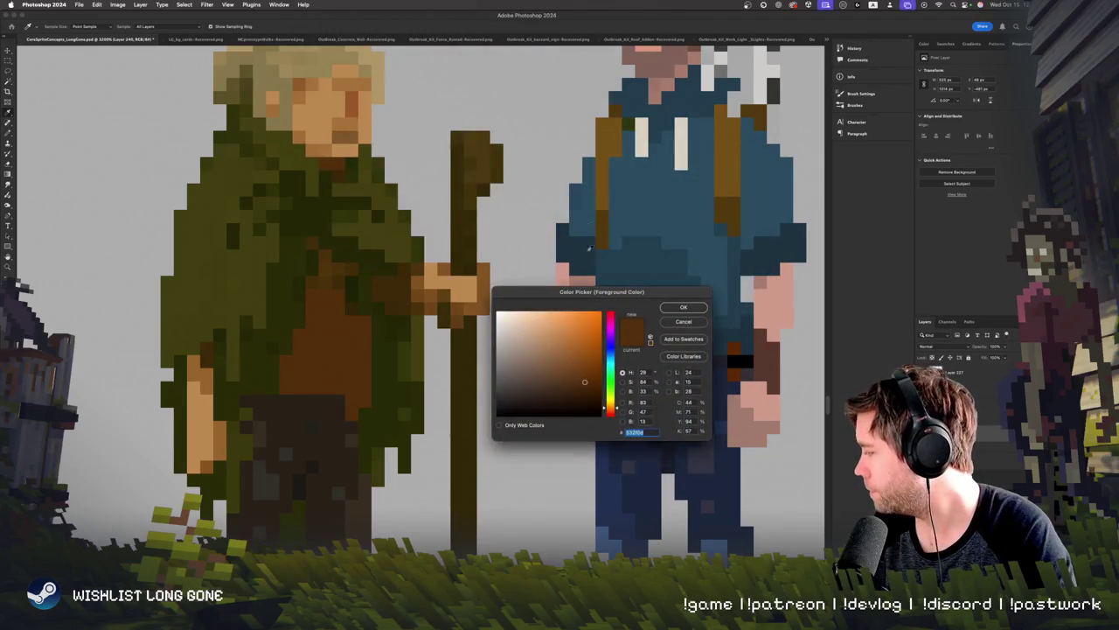
click(553, 359)
Step: Set a dark olive foreground colour, then paint and undo an olive block on the cloak
drag(617, 409, 616, 403)
click(569, 377)
click(685, 309)
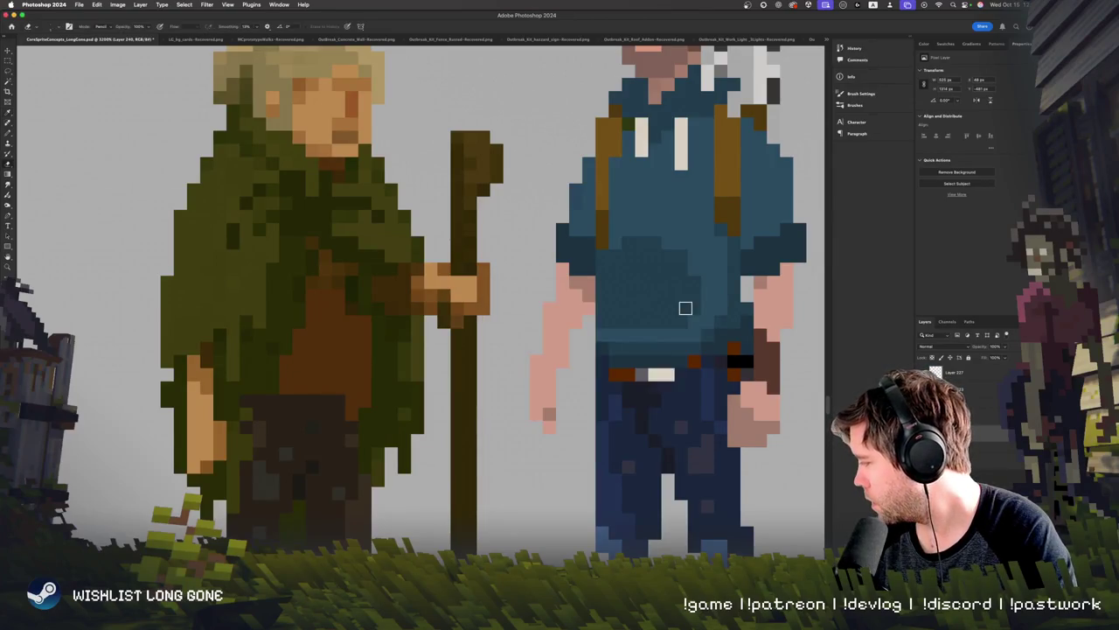
scroll(368, 339, up, 3)
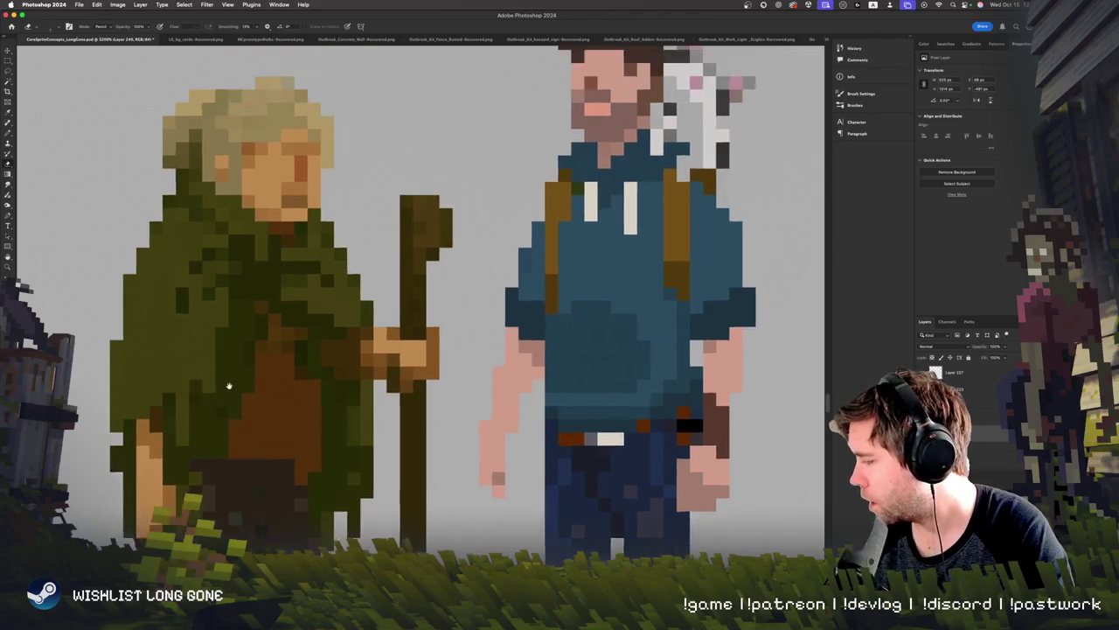
scroll(367, 338, right, 2)
key(b)
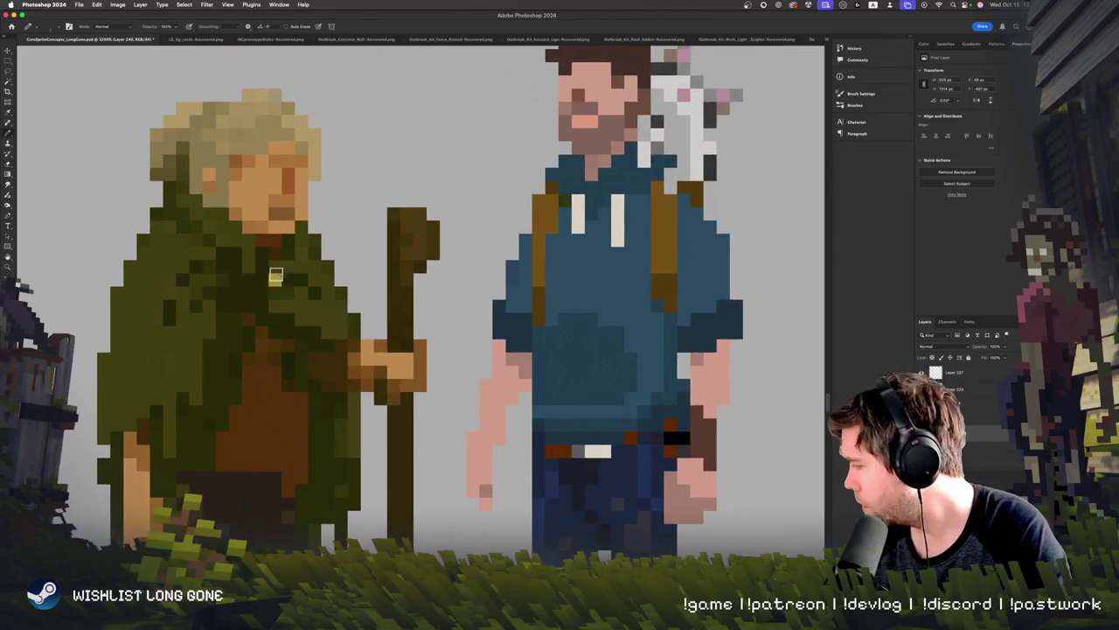
drag(274, 270, 276, 304)
key(ctrl+z)
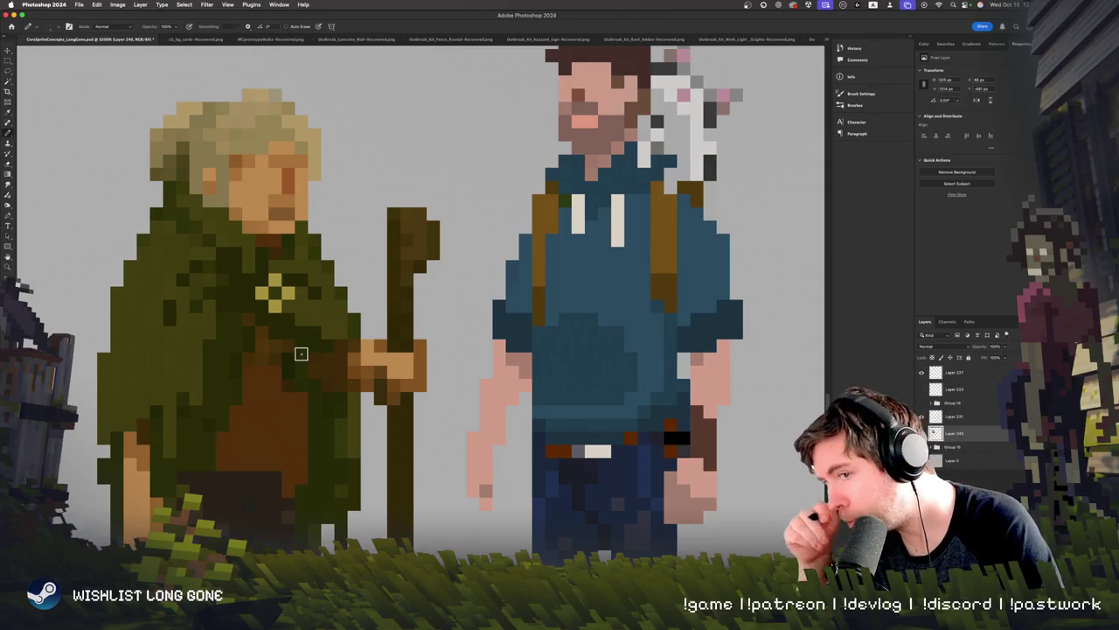
Step: Add a yellow pixel detail and paint a dark belt across the old man's waist
scroll(301, 353, down, 3)
scroll(295, 357, up, 3)
scroll(300, 355, up, 2)
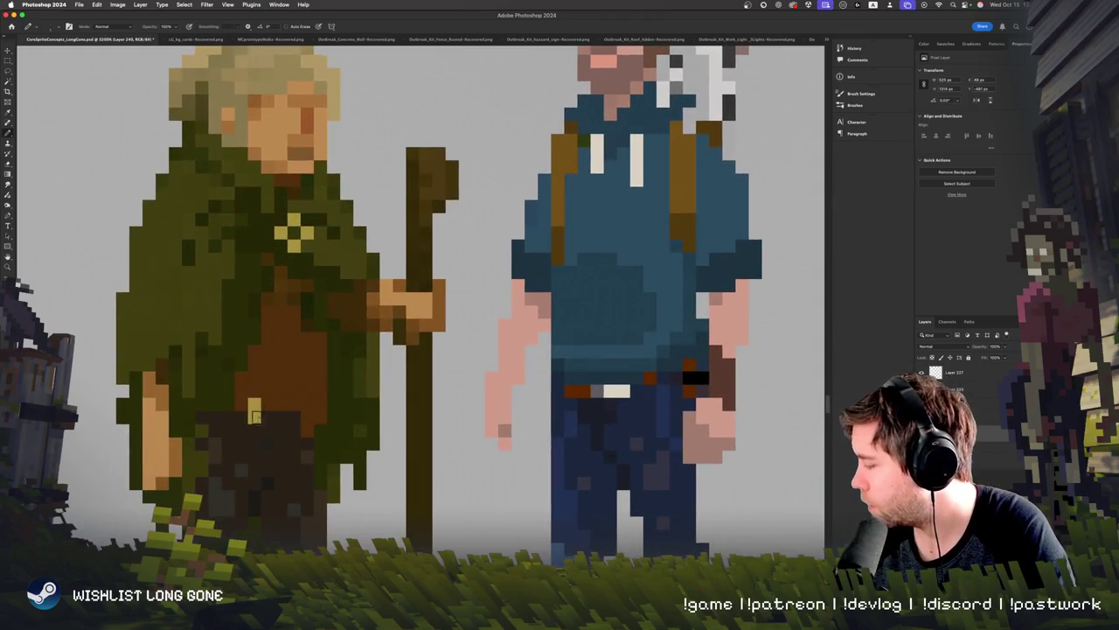
click(274, 391)
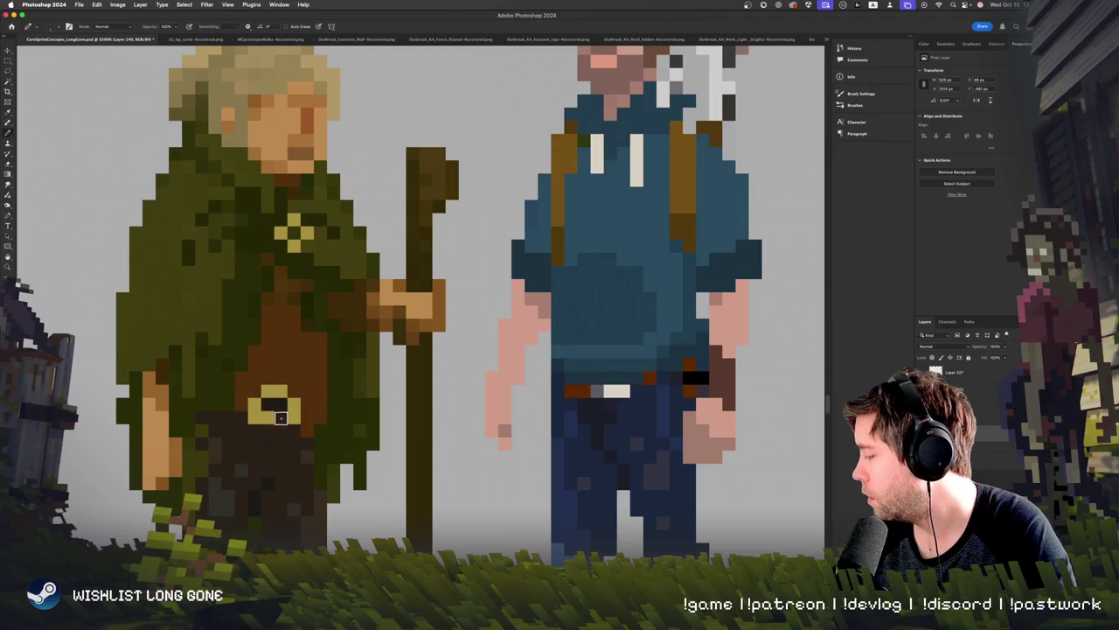
mouse_move(307, 419)
mouse_down()
mouse_move(244, 406)
mouse_move(218, 414)
mouse_up()
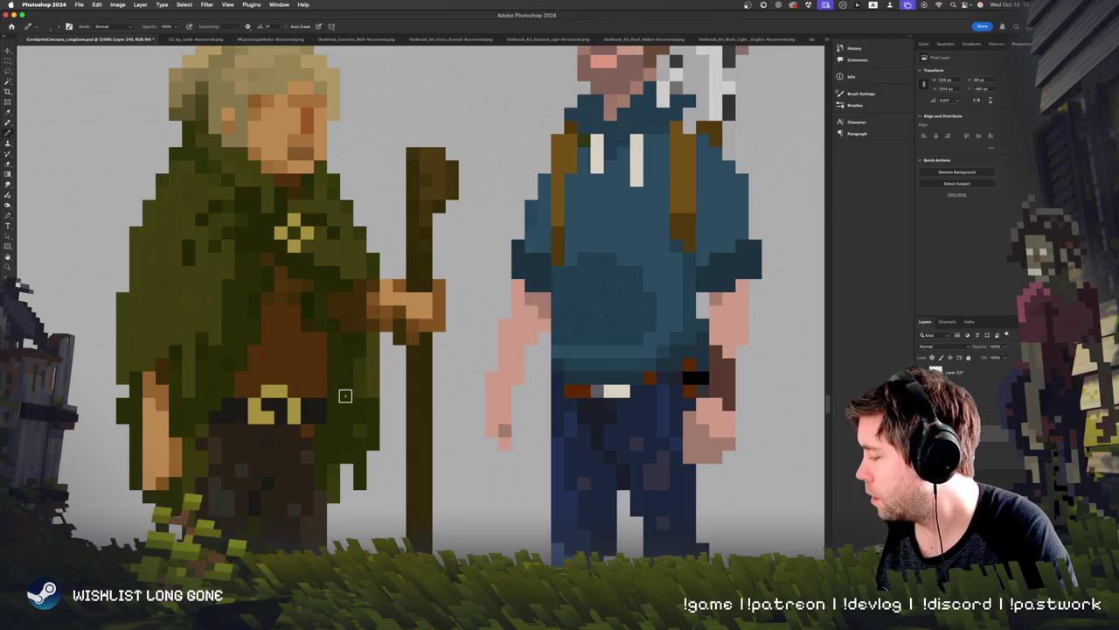
key(super+minus)
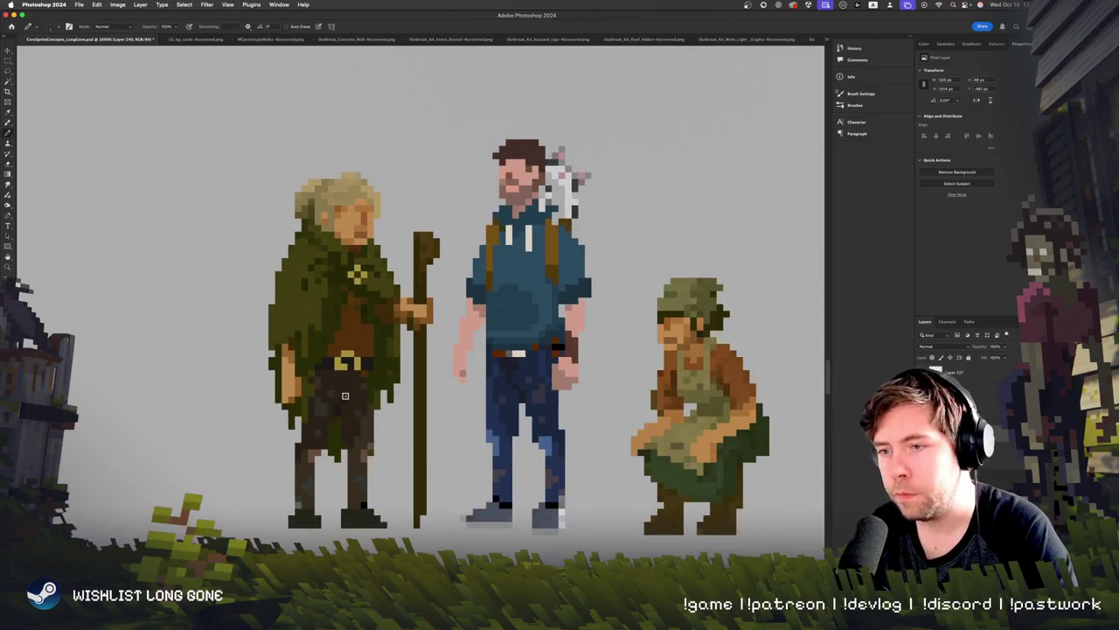
Step: Add a yellow pixel to the old man's belt buckle
key(super+plus)
key(super+plus)
scroll(323, 411, left, 3)
click(306, 427)
key(super+minus)
key(super+minus)
key(super+minus)
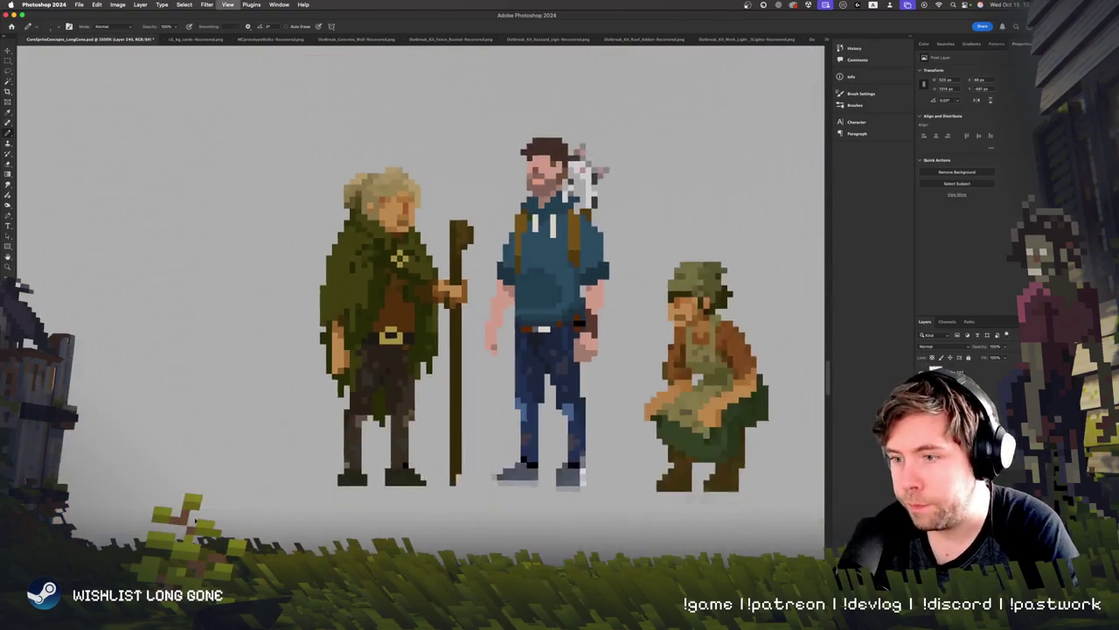
Step: Recolour the cloak over the legs dark brown and erase cloak pixels around the left arm
key(super+plus)
key(super+plus)
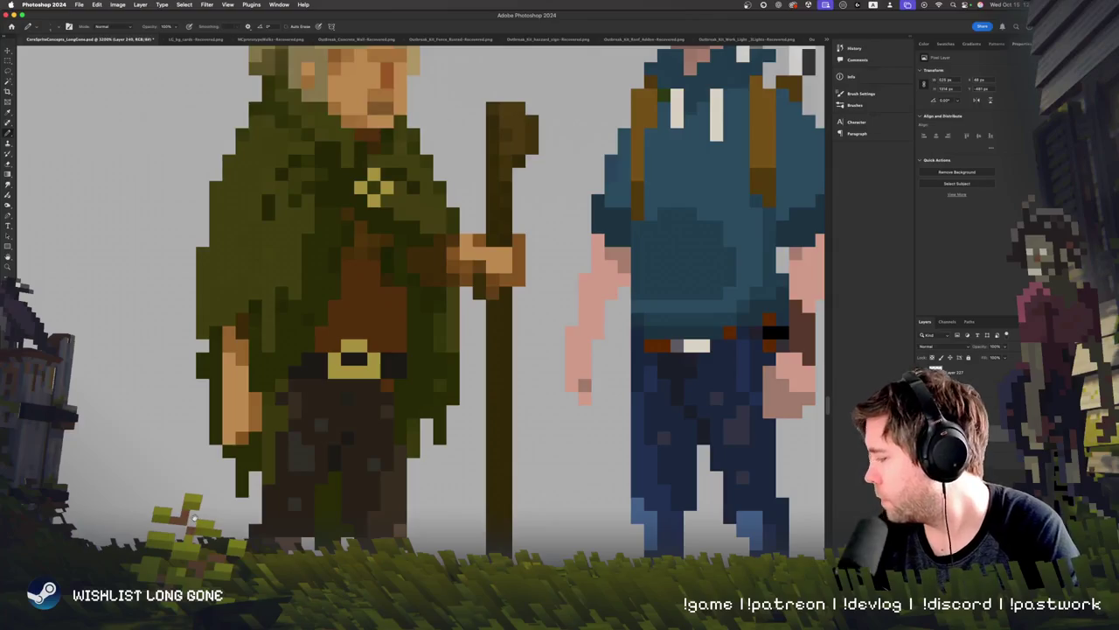
scroll(381, 339, down, 3)
scroll(381, 339, down, 2)
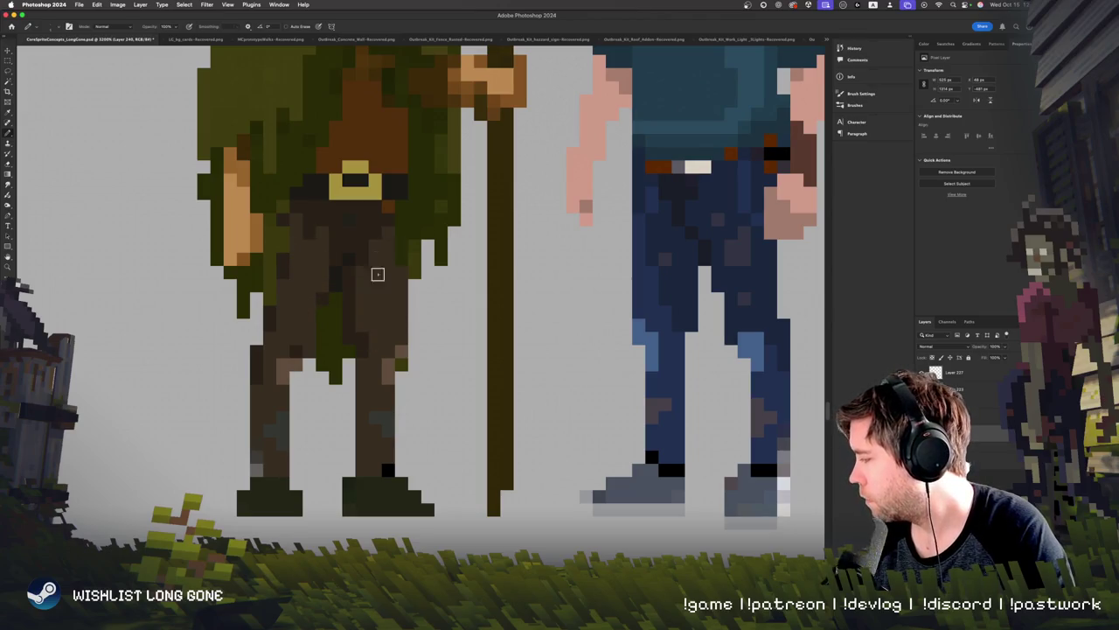
key(super+minus)
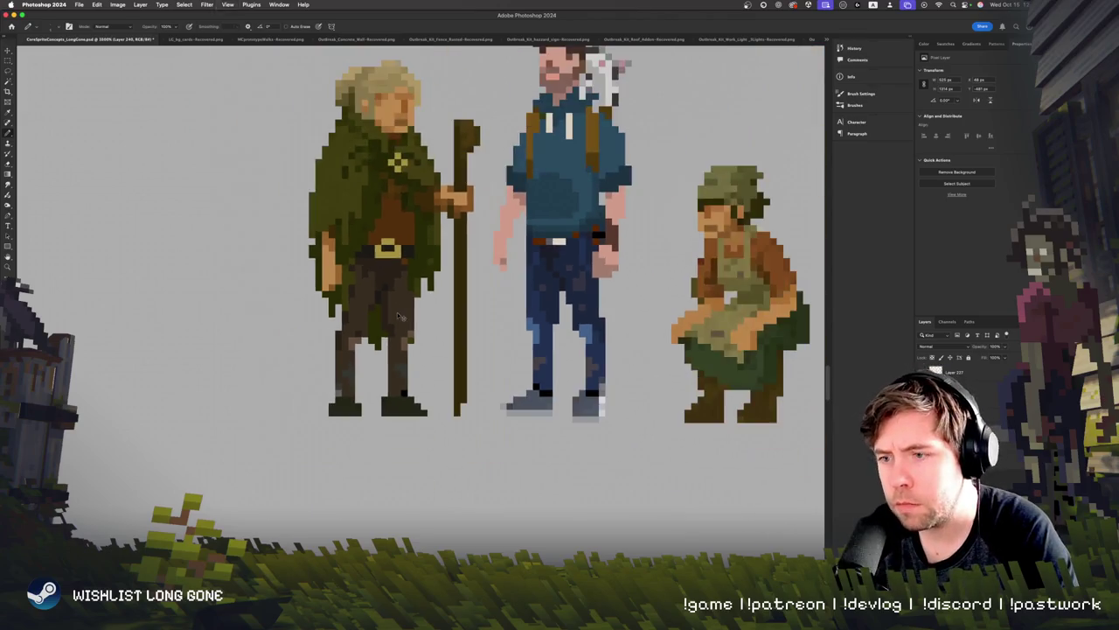
key(super+plus)
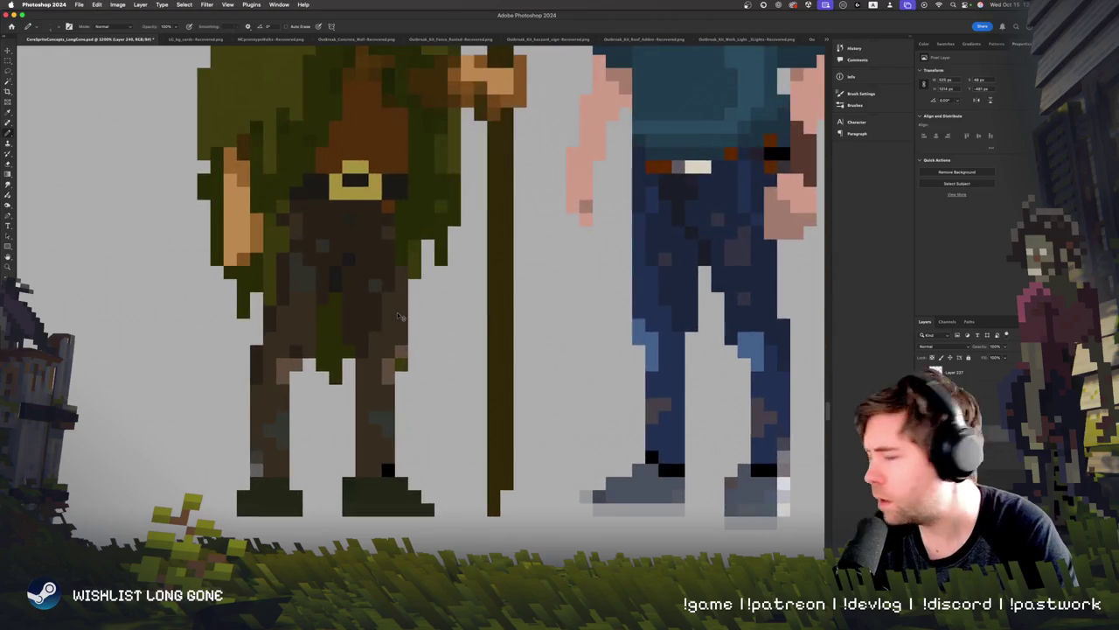
scroll(275, 396, up, 3)
mouse_move(274, 396)
mouse_down()
mouse_move(269, 468)
mouse_move(295, 461)
mouse_up()
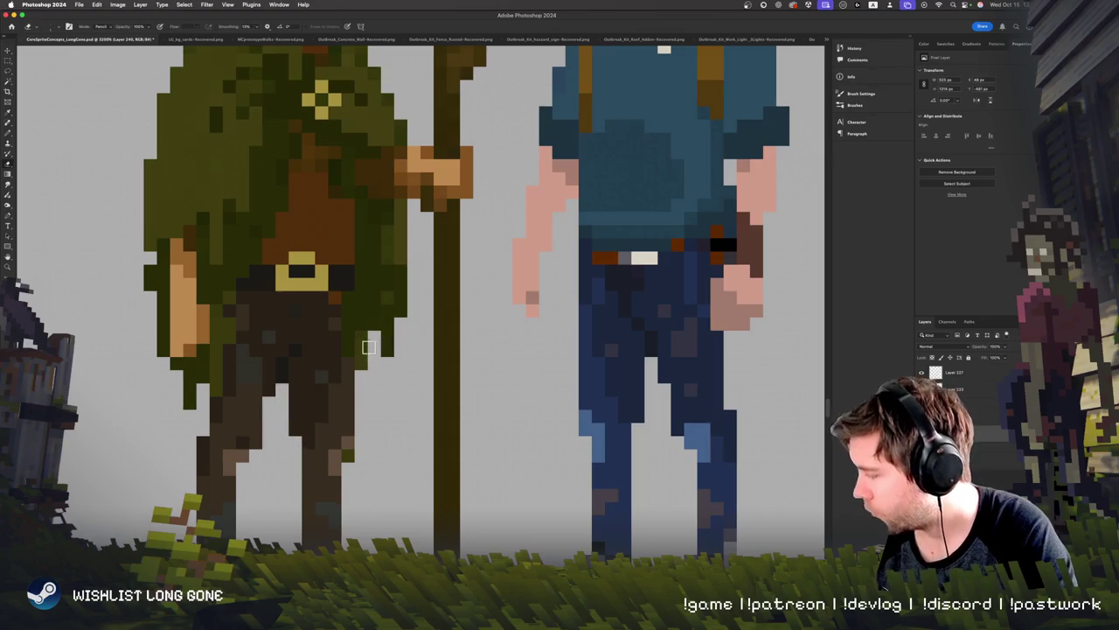
drag(189, 385, 198, 417)
mouse_move(153, 331)
mouse_down()
mouse_move(166, 298)
mouse_move(205, 356)
mouse_move(215, 332)
mouse_up()
scroll(400, 331, down, 3)
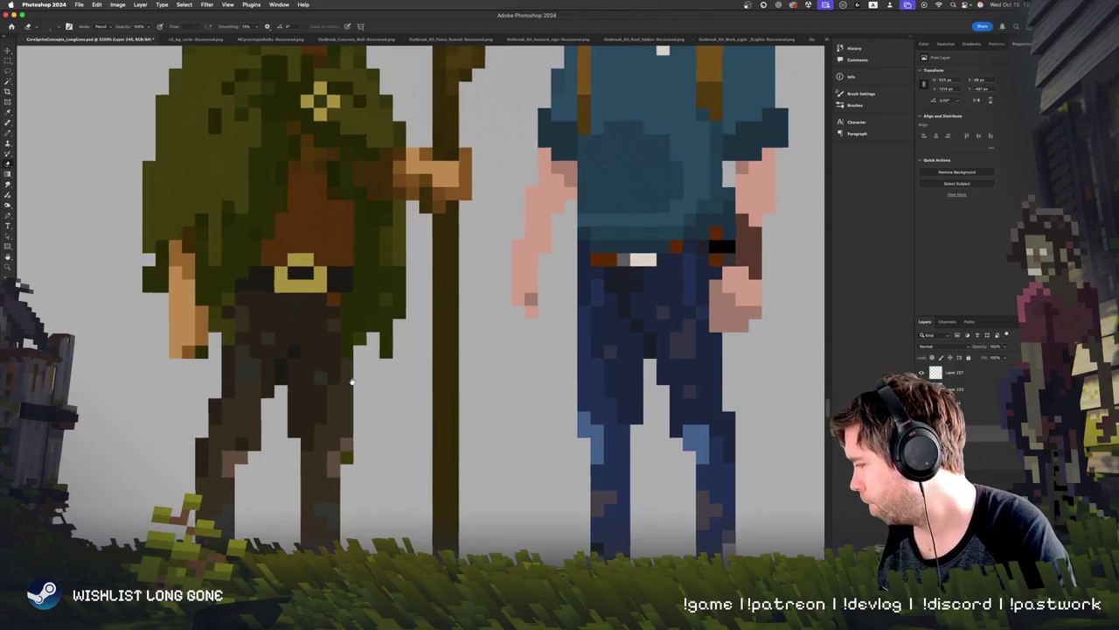
drag(250, 435, 263, 392)
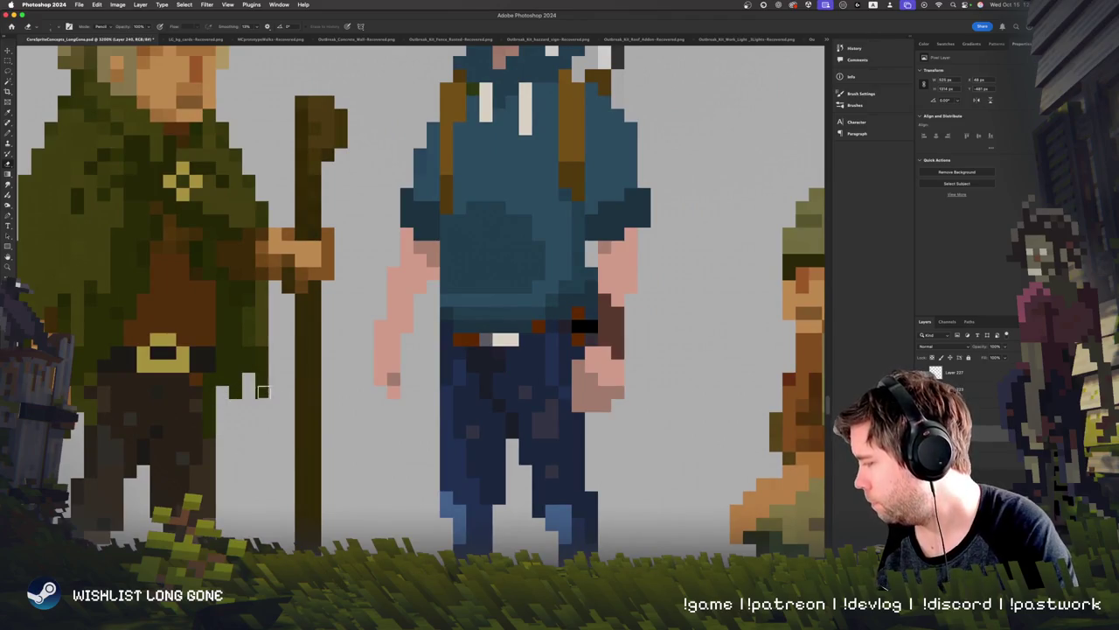
Step: Zoom out and pan around to review all four figures
key(super+minus)
key(super+minus)
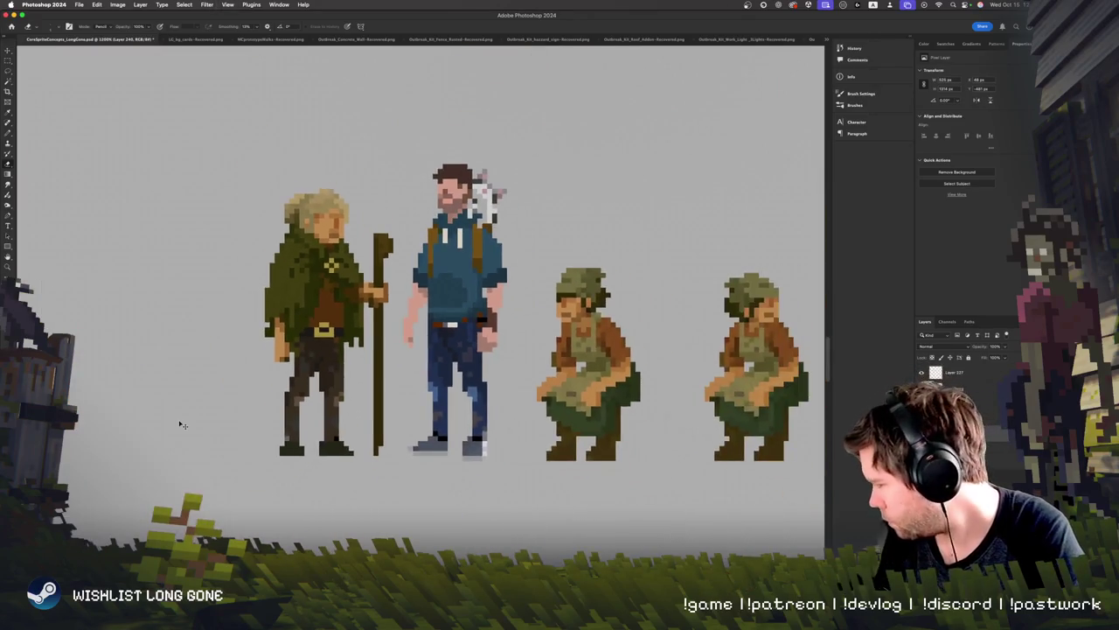
key(super+minus)
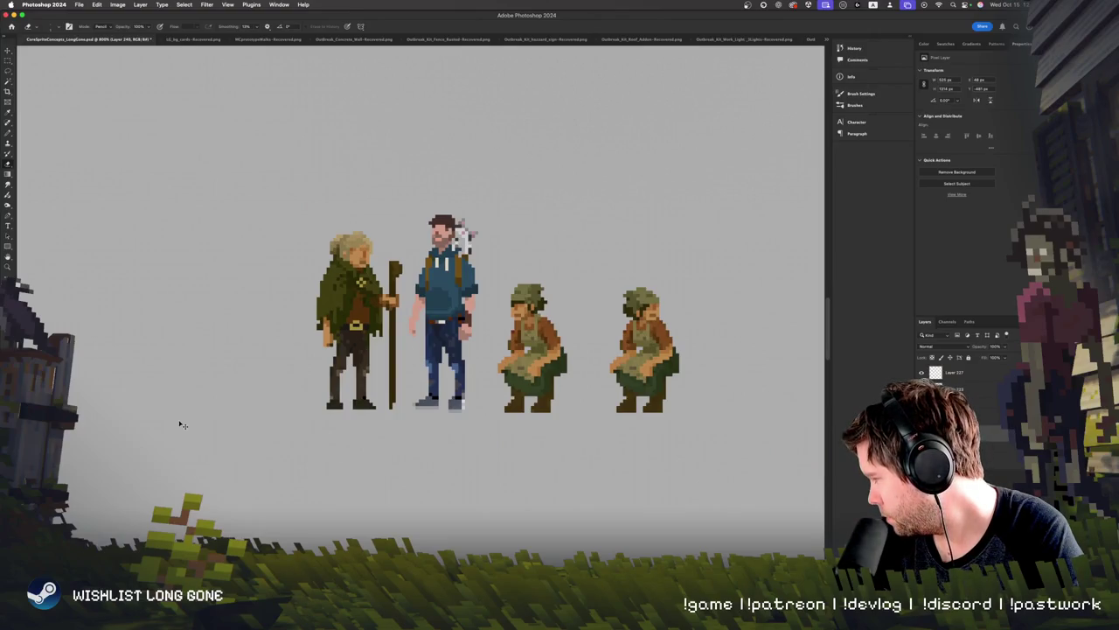
key(super+plus)
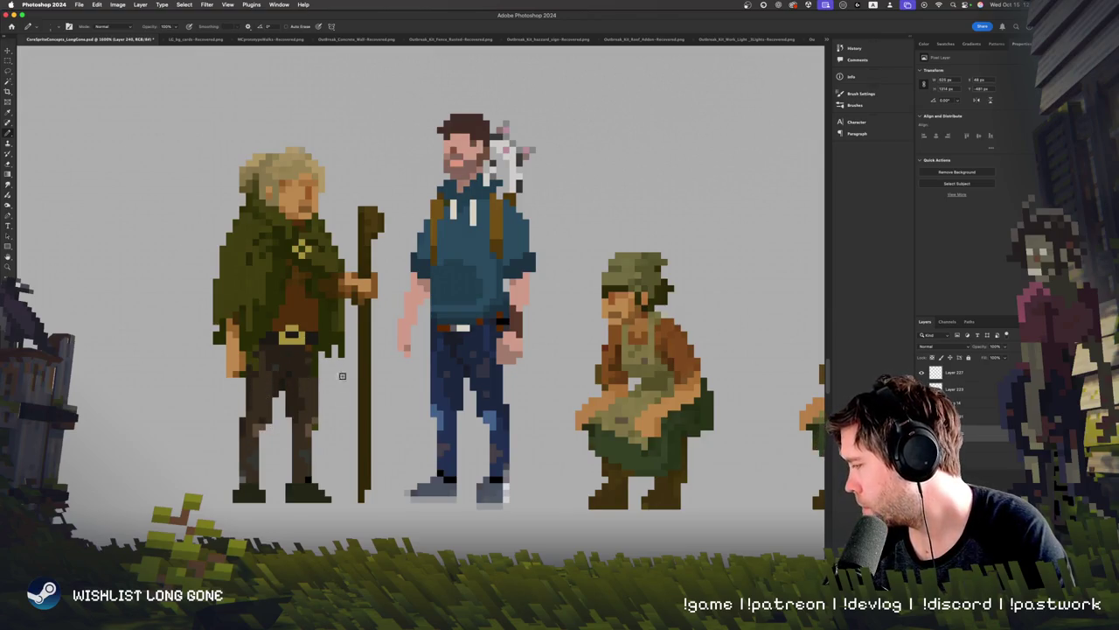
scroll(342, 376, up, 3)
scroll(243, 426, right, 3)
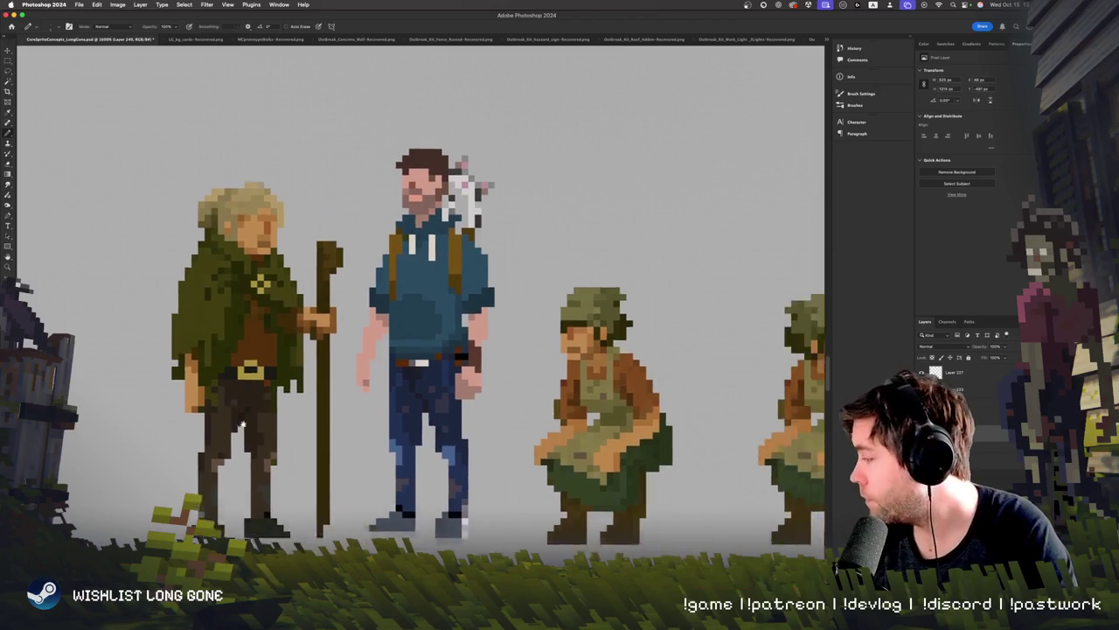
scroll(243, 426, right, 3)
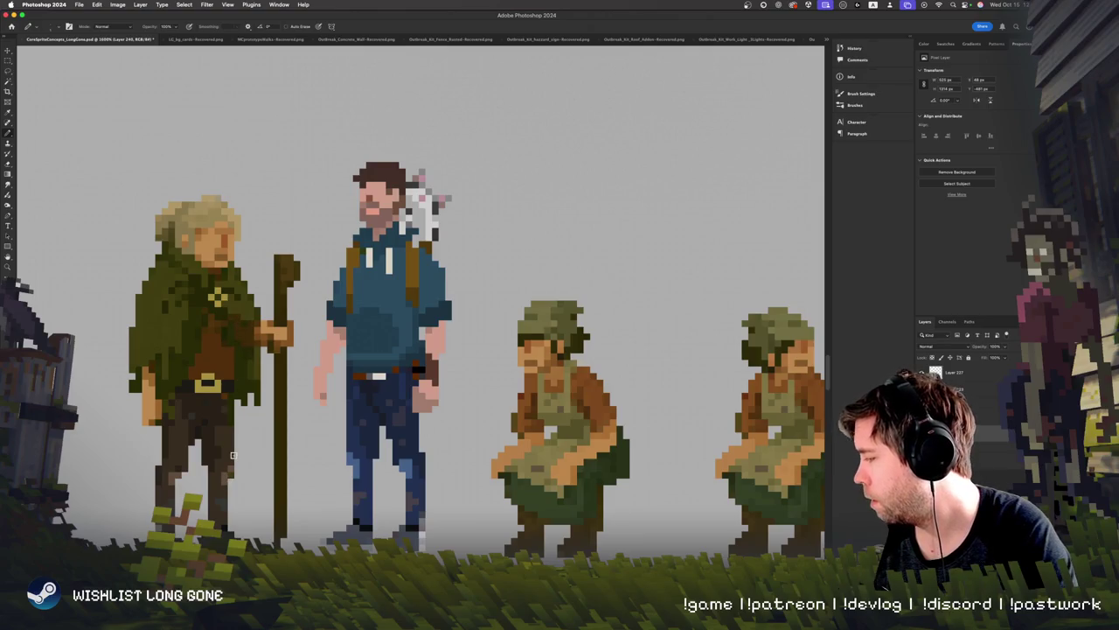
scroll(306, 455, up, 5)
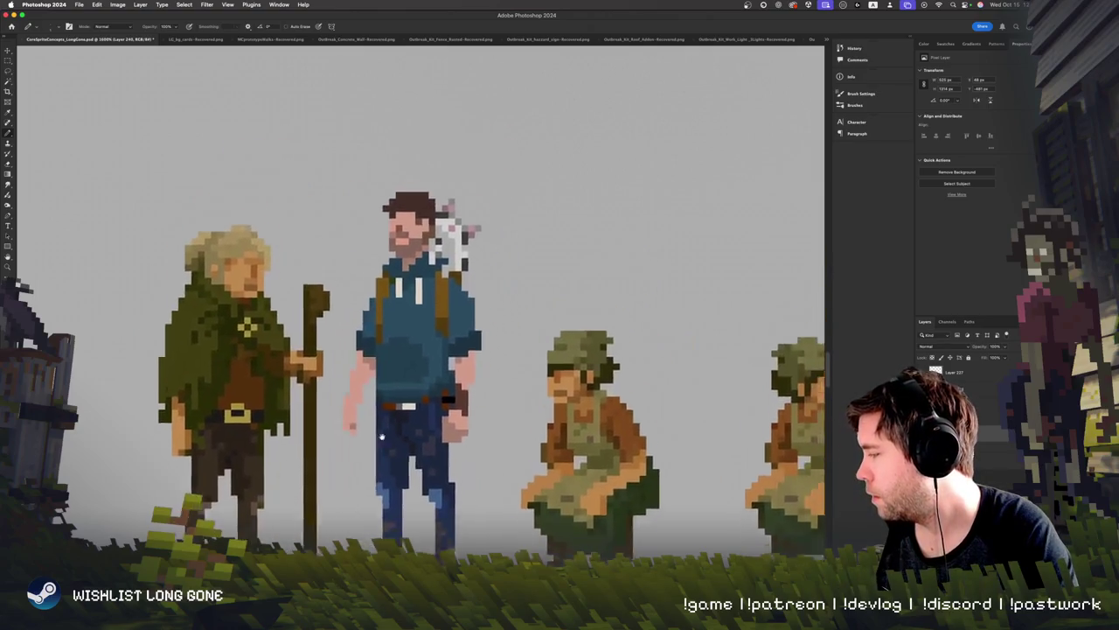
scroll(362, 425, down, 2)
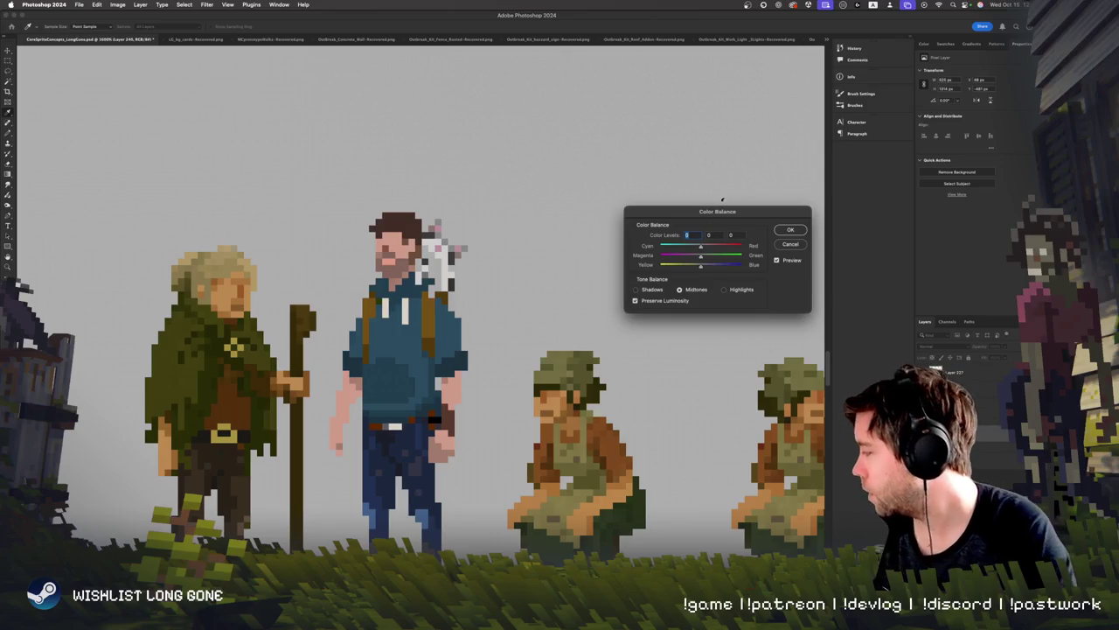
Step: Apply the open Color Balance, then copy a marquee around the old man to a new layer
drag(723, 199, 595, 162)
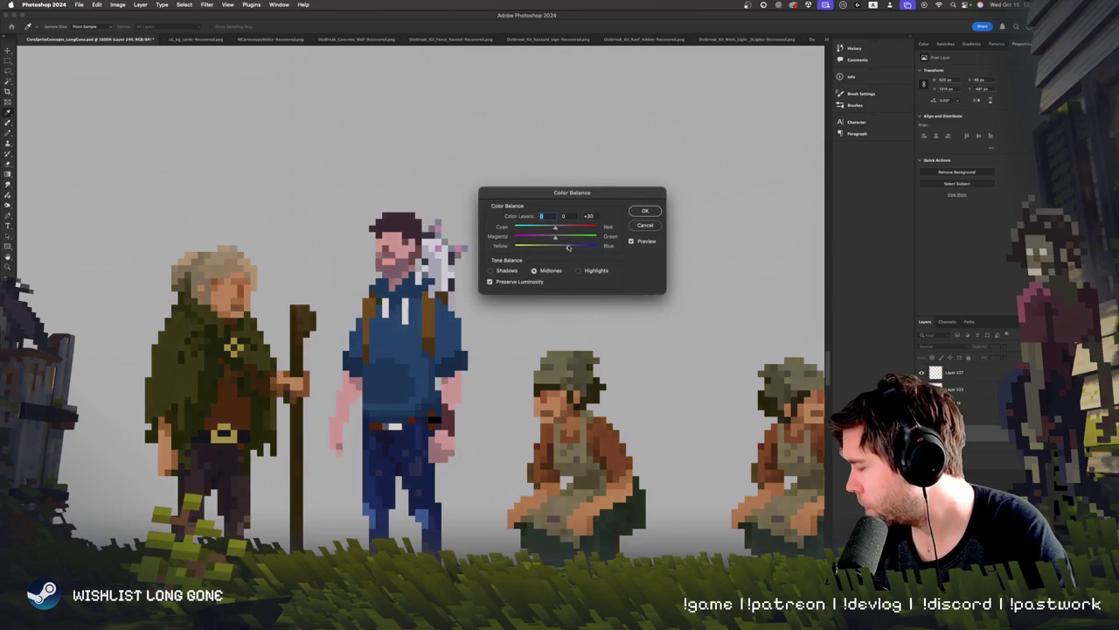
click(645, 211)
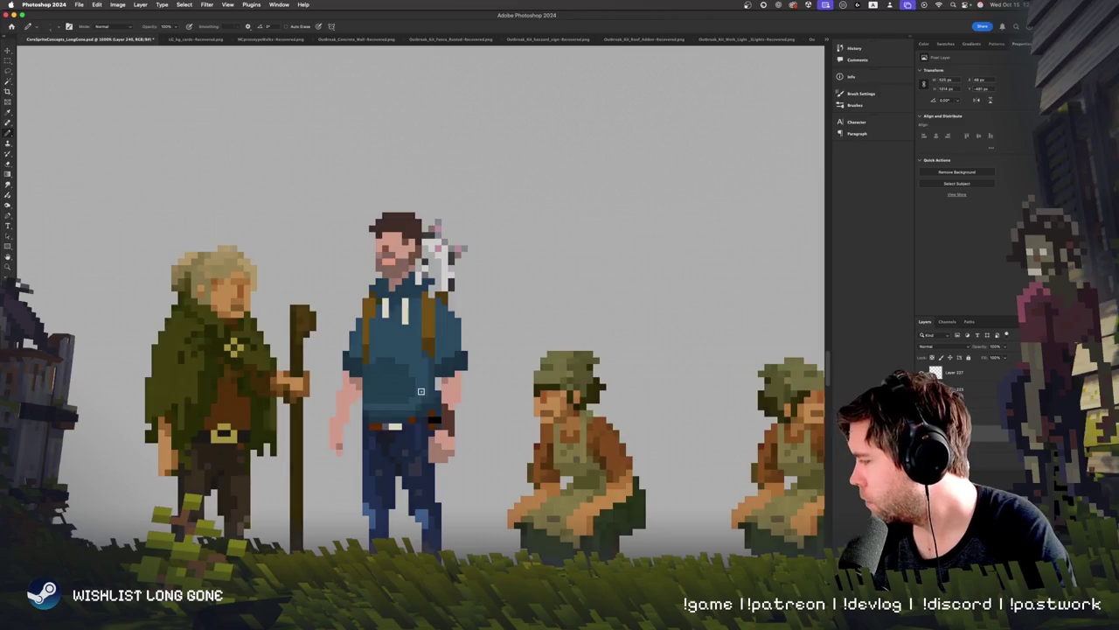
scroll(411, 306, down, 4)
key(m)
drag(113, 64, 325, 457)
key(ctrl+j)
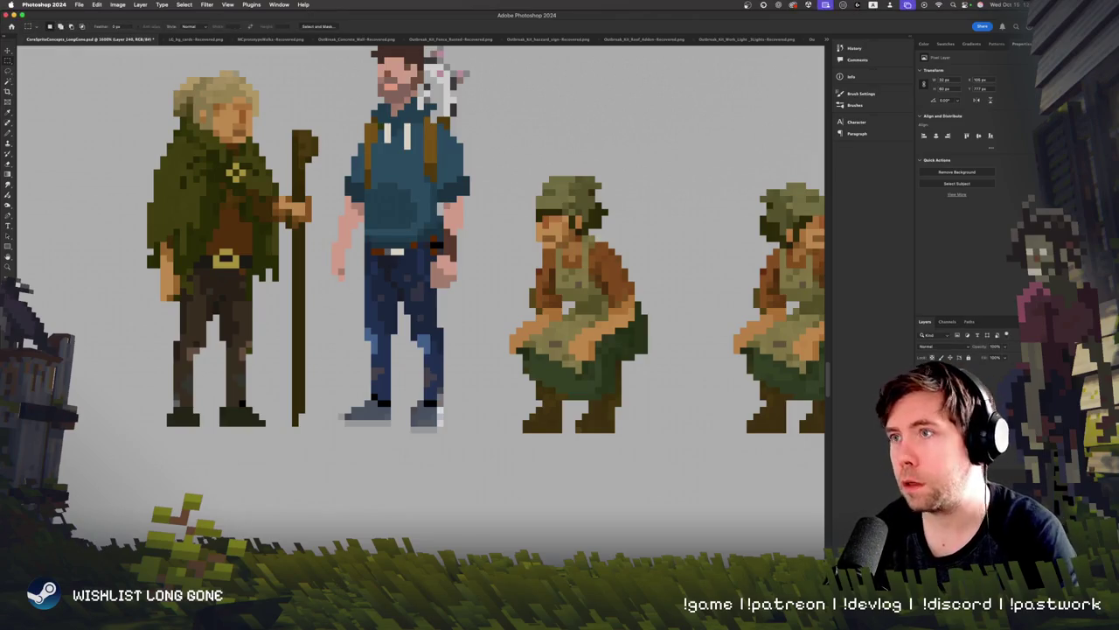
Step: Shift the old man's midtones toward cyan and blue (about −10, 0, +18) with Color Balance
key(ctrl+b)
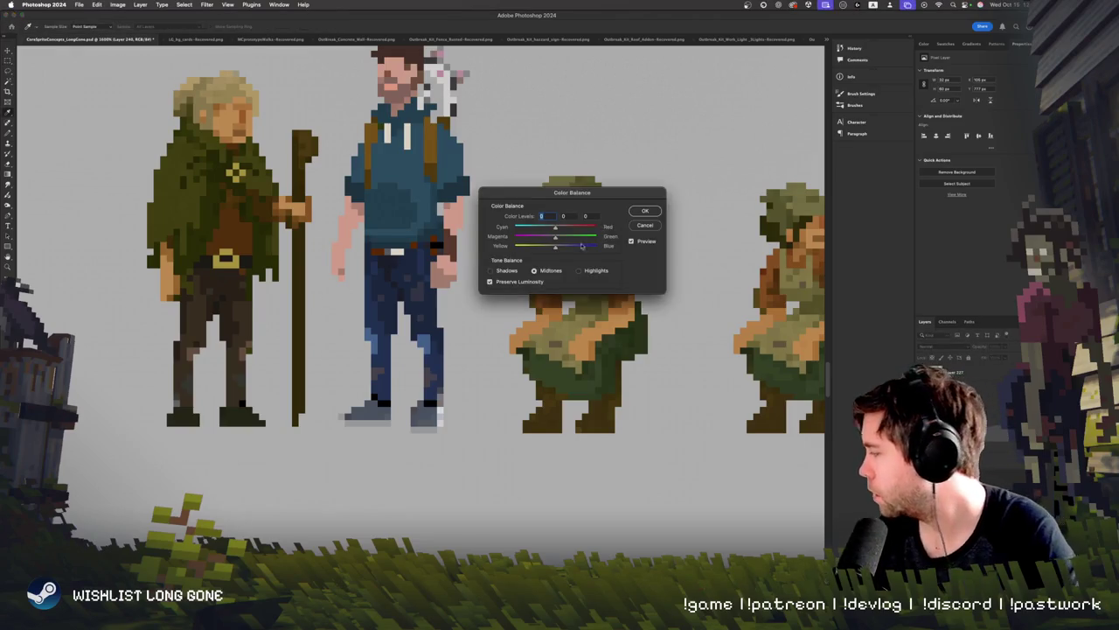
drag(556, 246, 562, 250)
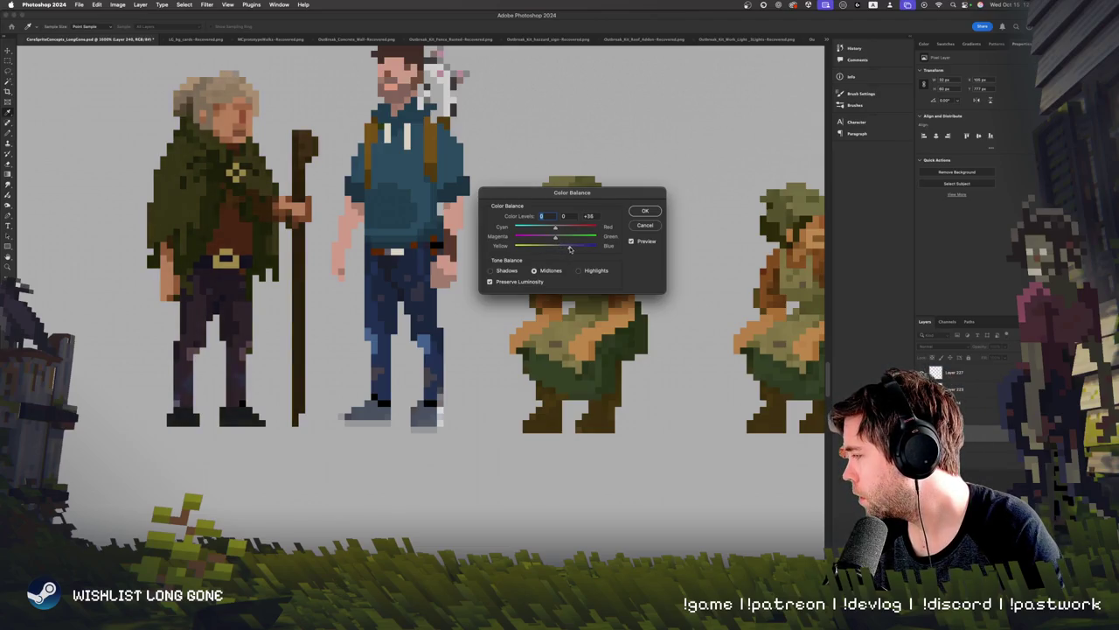
text(0)
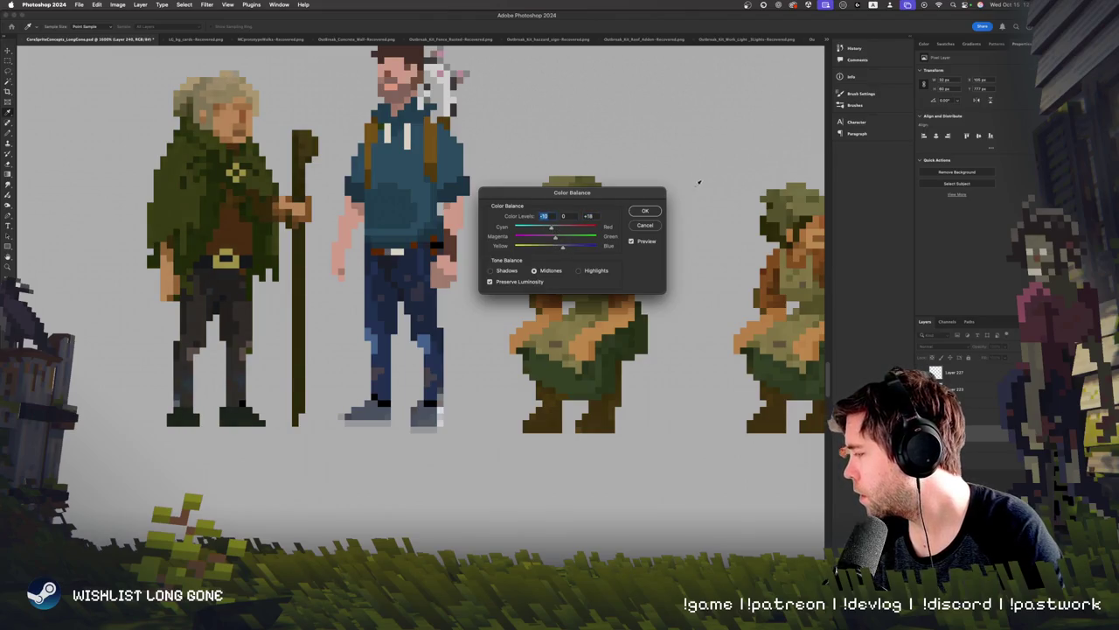
click(645, 210)
scroll(282, 317, up, 5)
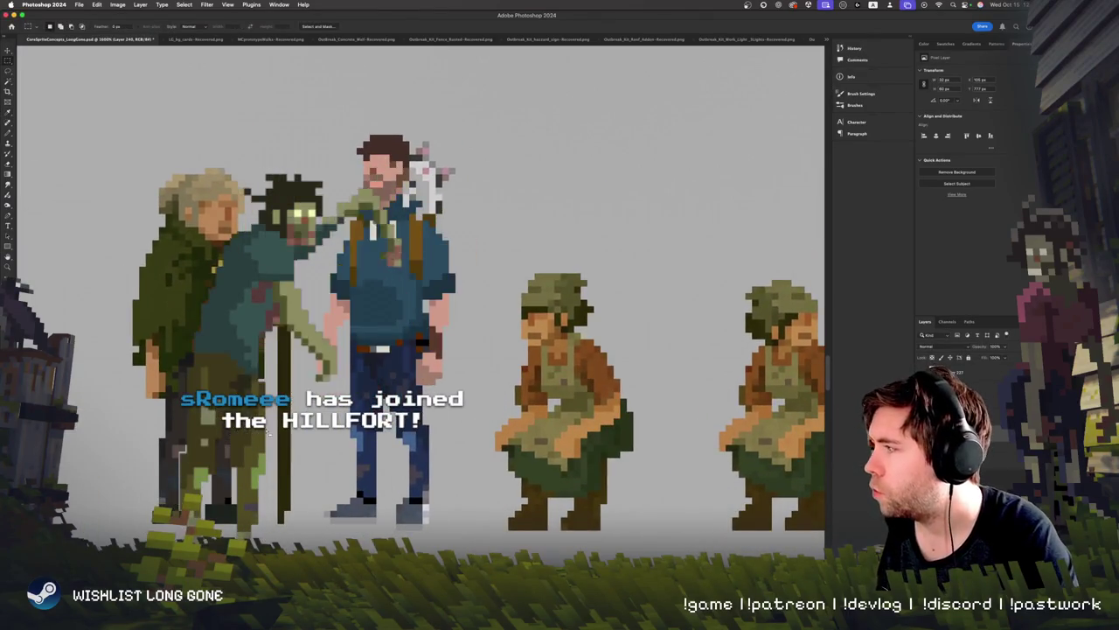
Step: Add a few dark Pencil pixels along the old man's left forearm near the wrist
key(b)
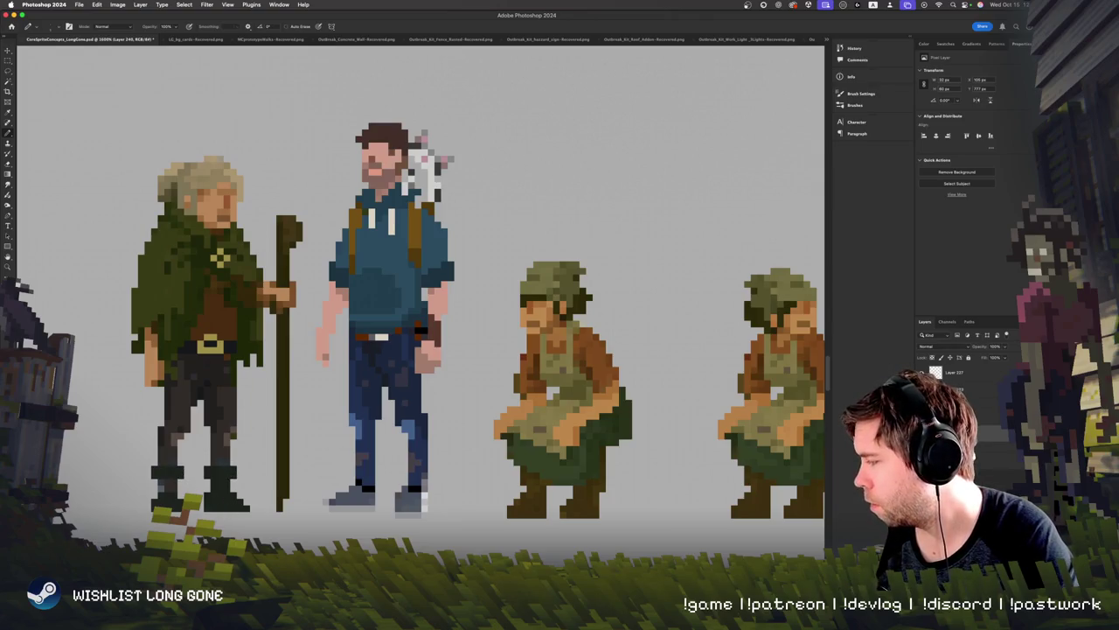
scroll(211, 429, down, 3)
scroll(193, 477, down, 2)
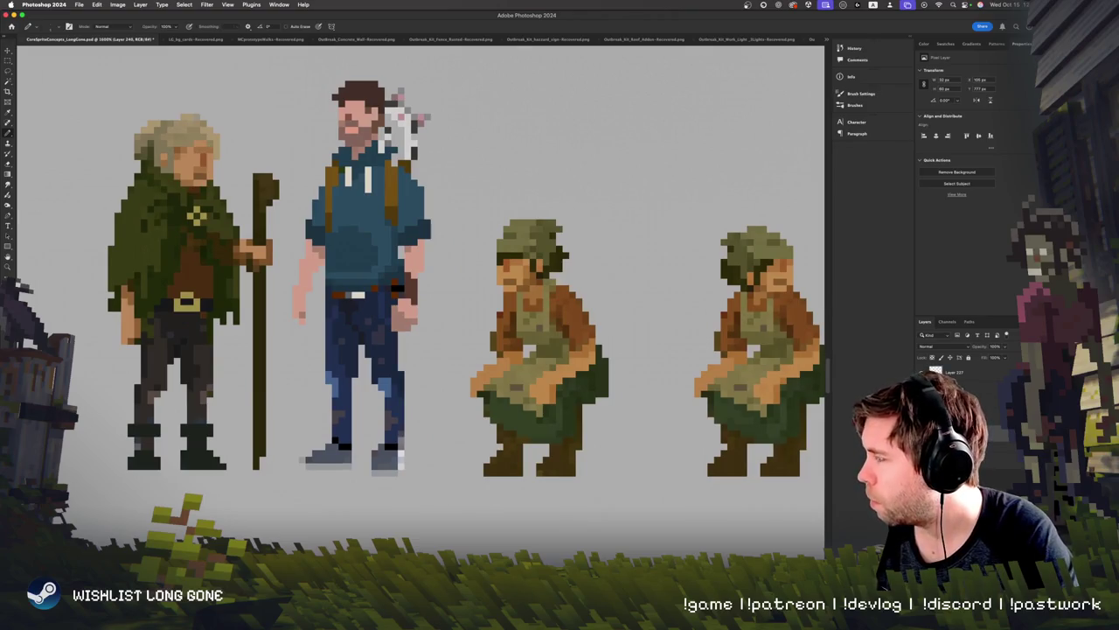
scroll(189, 393, right, 1)
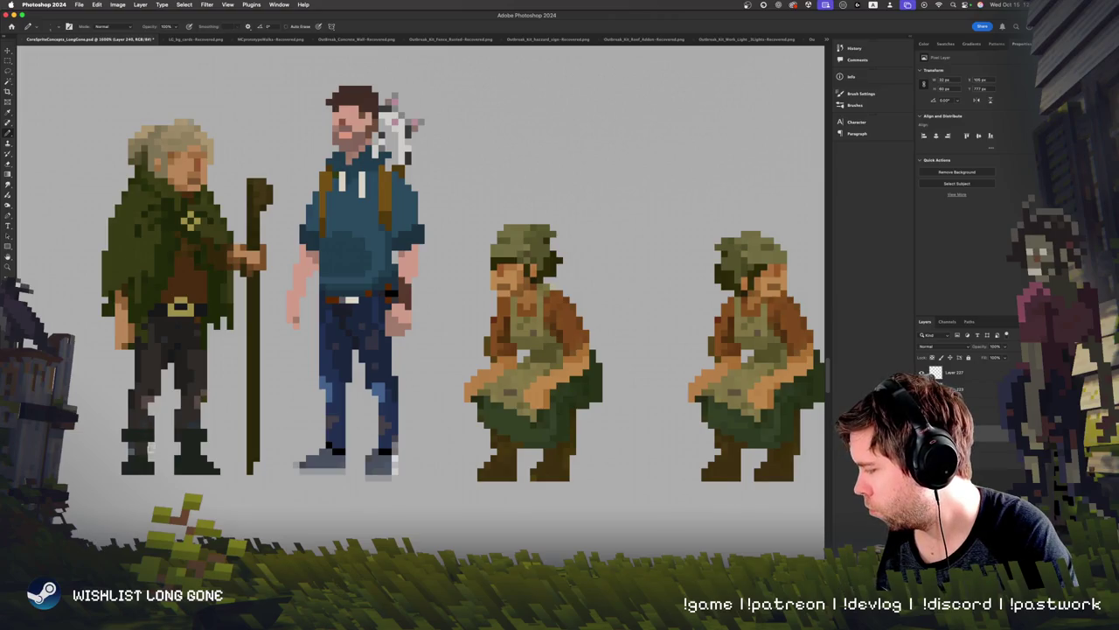
scroll(175, 419, right, 1)
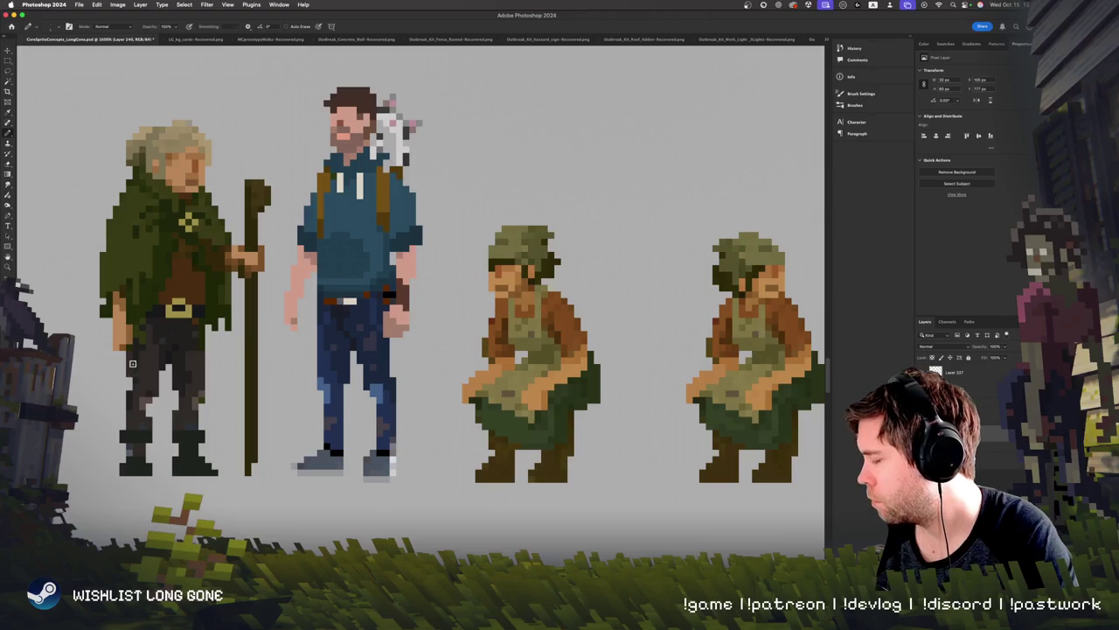
scroll(125, 363, up, 1)
scroll(126, 363, right, 1)
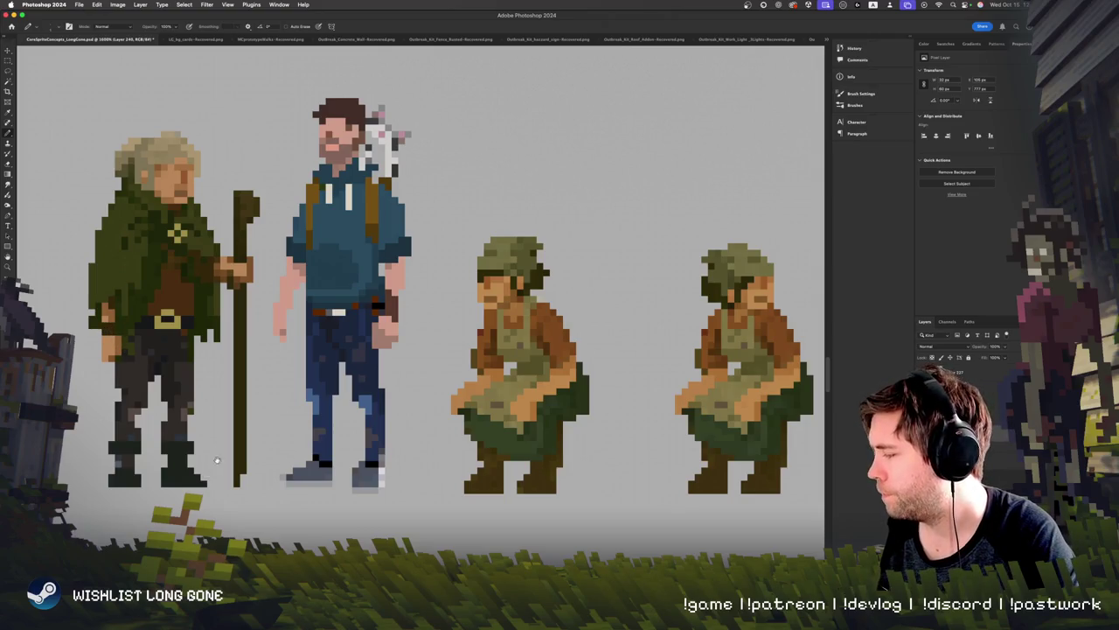
Step: Paint a beige block at the top-left of the old man's hair, discarding a left-side stroke
key(ctrl+minus)
key(ctrl+minus)
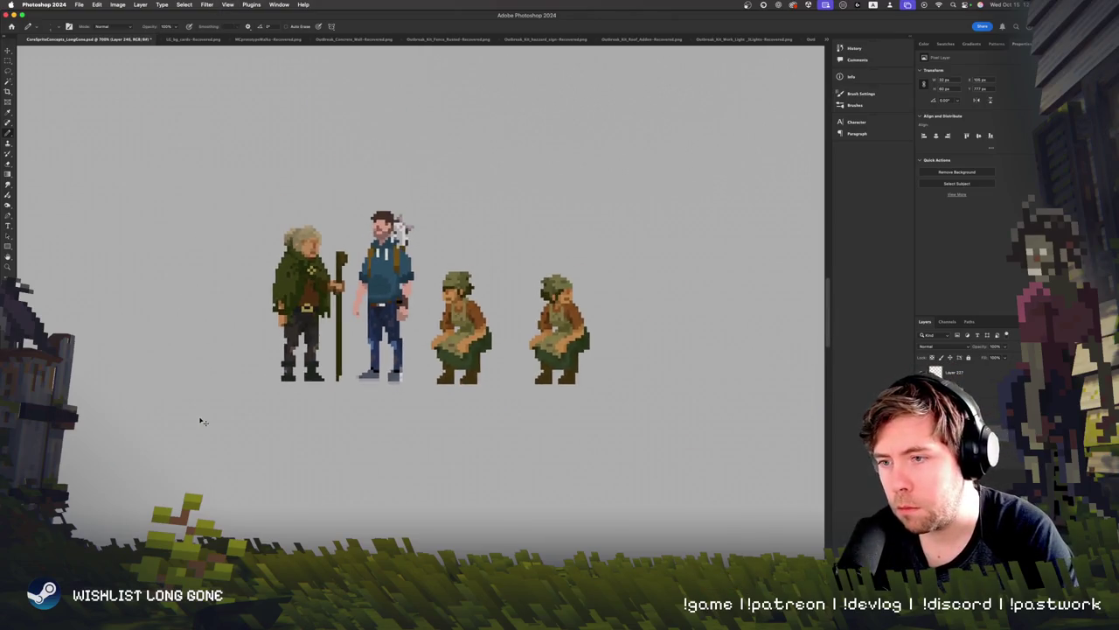
key(ctrl+plus)
key(ctrl+plus)
key(ctrl+plus)
key(ctrl+plus)
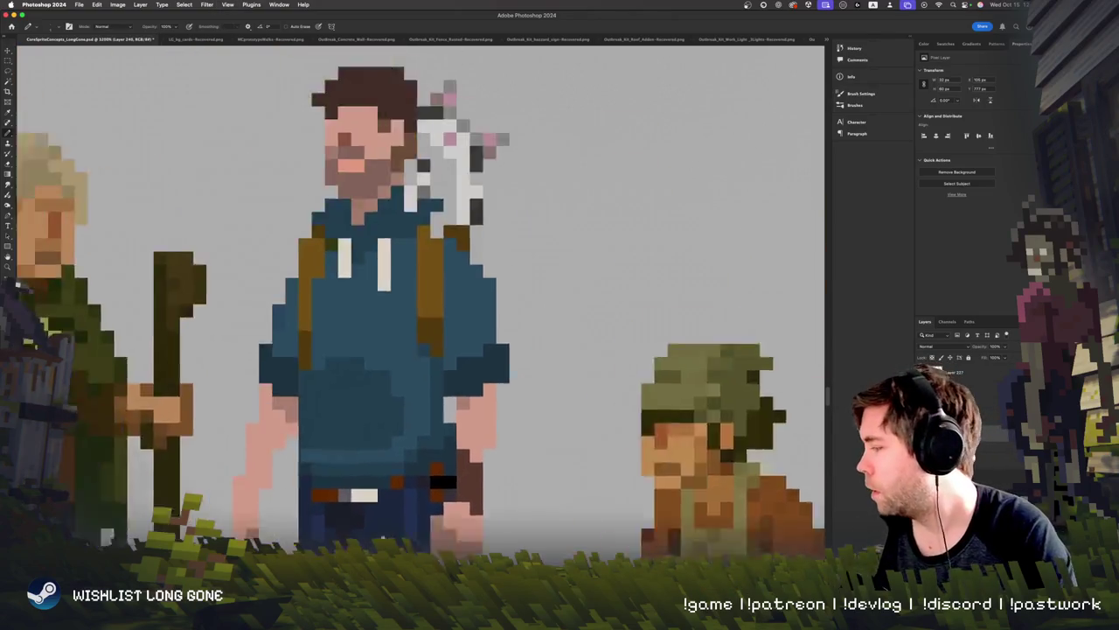
key(ctrl+minus)
key(ctrl+plus)
mouse_move(219, 354)
mouse_down()
mouse_move(199, 345)
mouse_move(214, 387)
mouse_up()
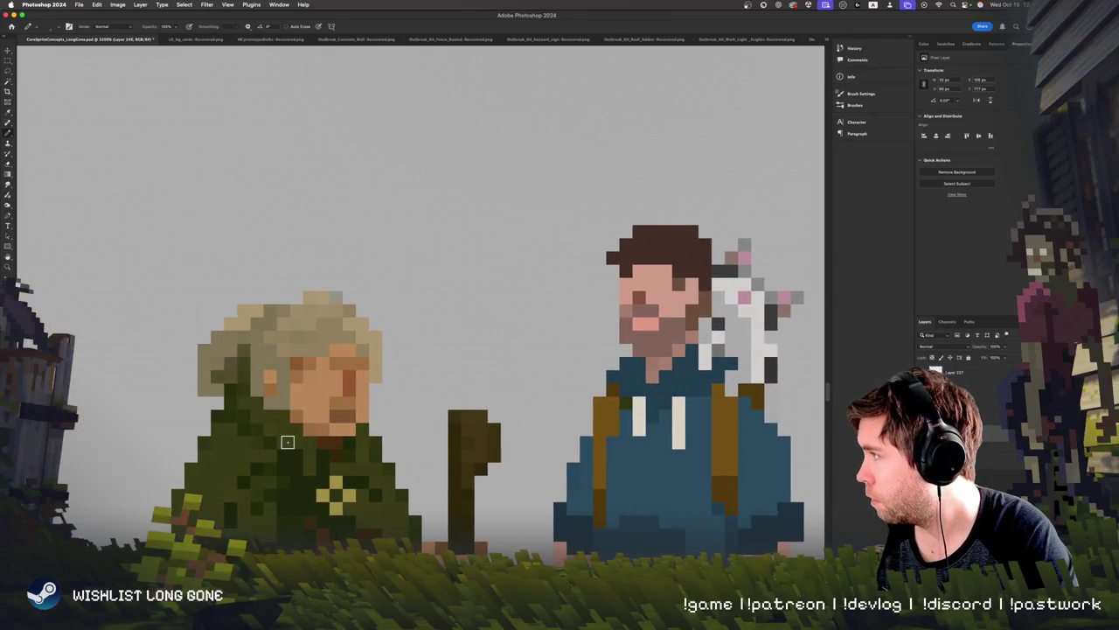
key(ctrl+z)
mouse_move(255, 288)
mouse_down()
mouse_move(280, 290)
mouse_move(260, 305)
mouse_up()
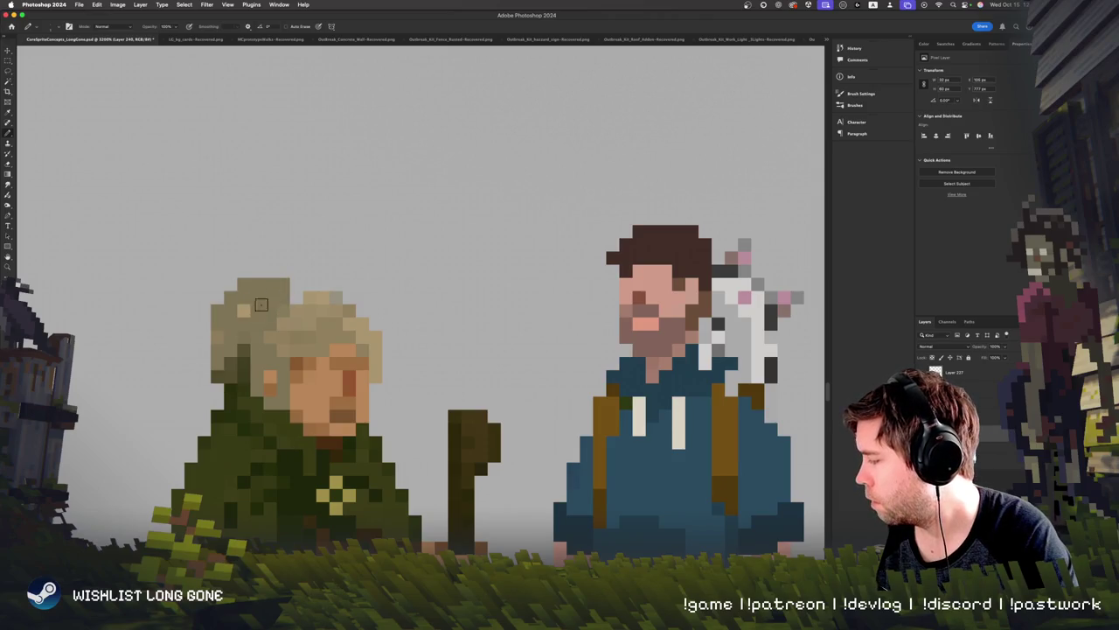
Step: Marquee the old man's face and nudge it one pixel to the left
key(ctrl+minus)
key(ctrl+minus)
key(ctrl+minus)
key(ctrl+plus)
key(ctrl+plus)
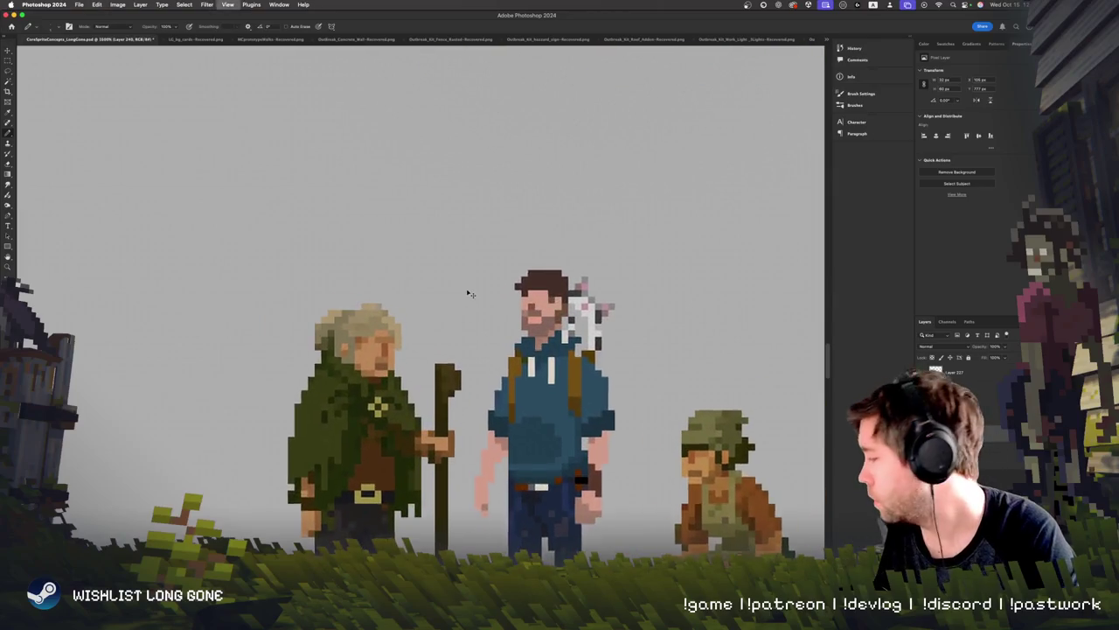
key(ctrl+plus)
key(ctrl+plus)
scroll(466, 289, down, 3)
key(m)
mouse_move(403, 211)
mouse_down()
mouse_move(378, 223)
mouse_move(297, 393)
mouse_up()
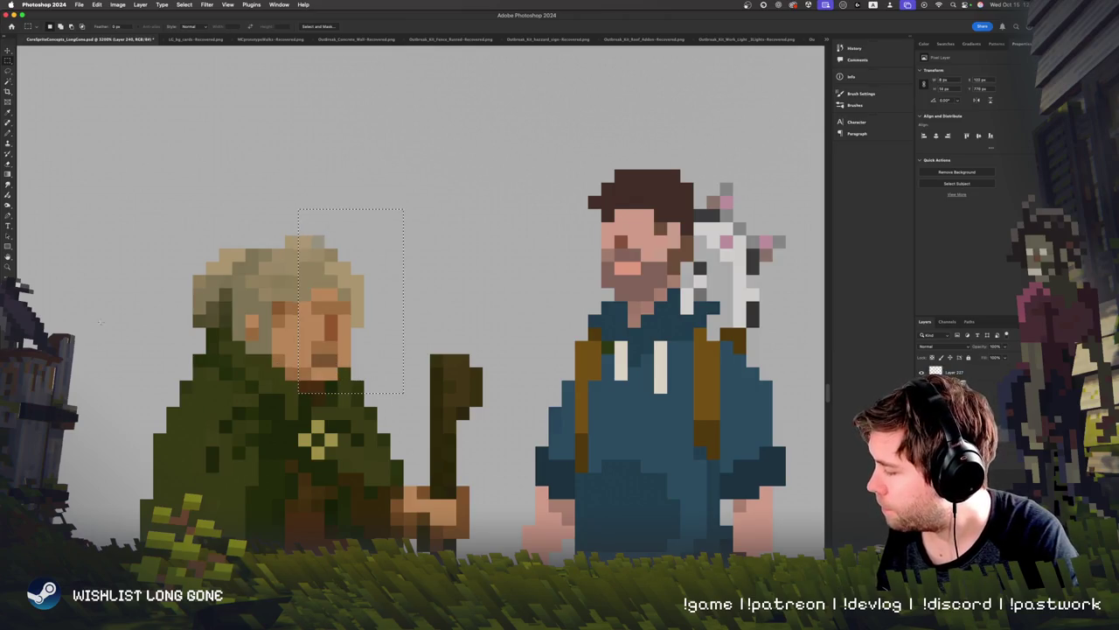
key(v)
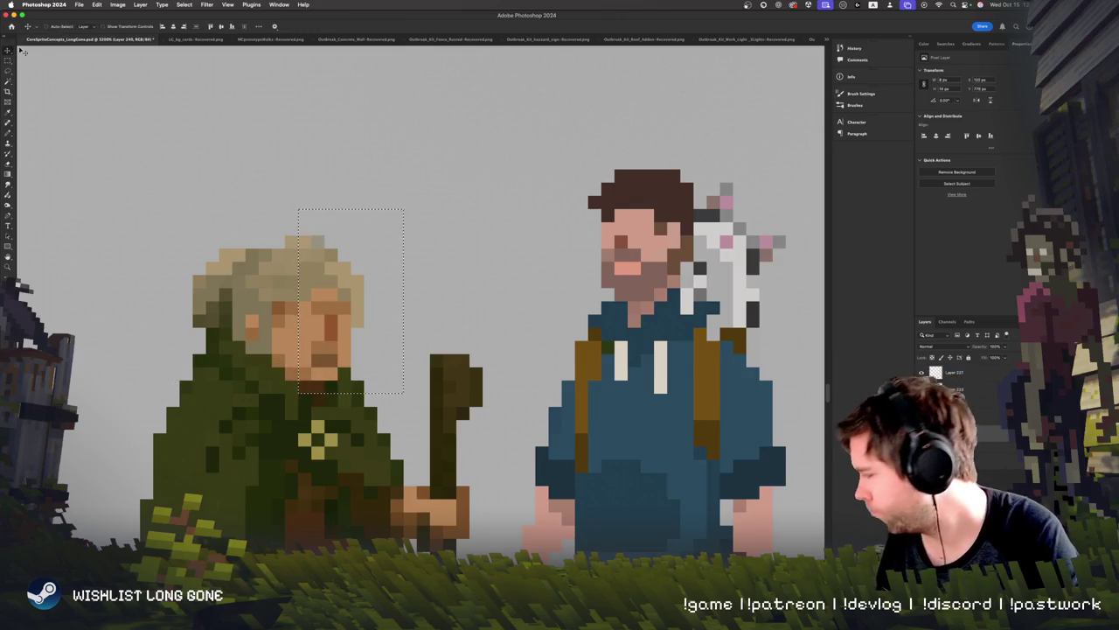
key(Left)
key(m)
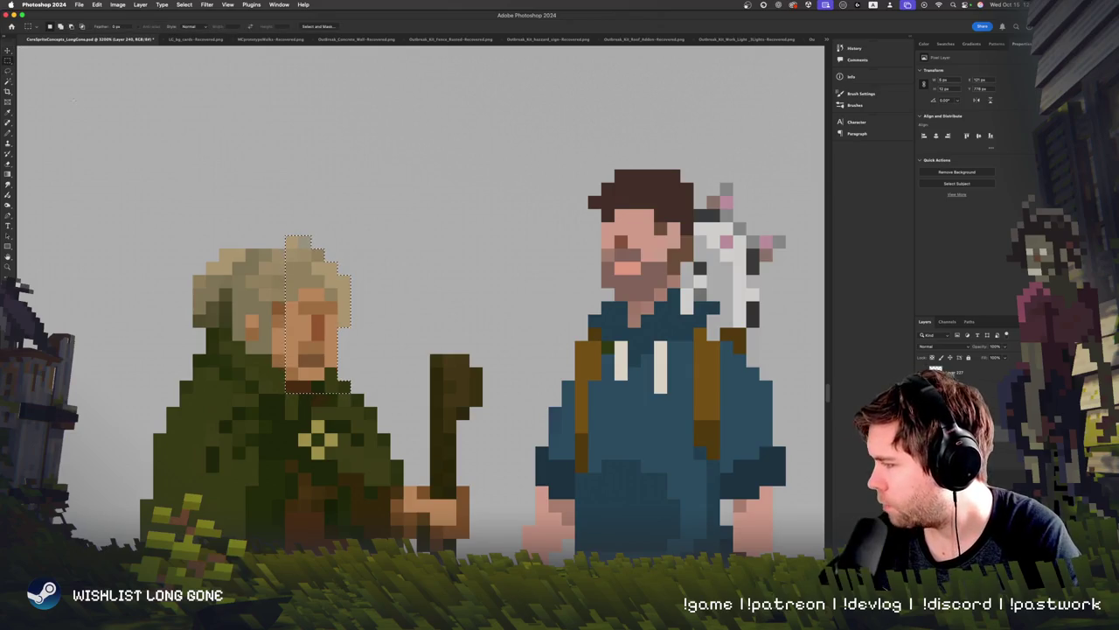
key(super+minus)
key(super+minus)
key(super+equal)
key(super+equal)
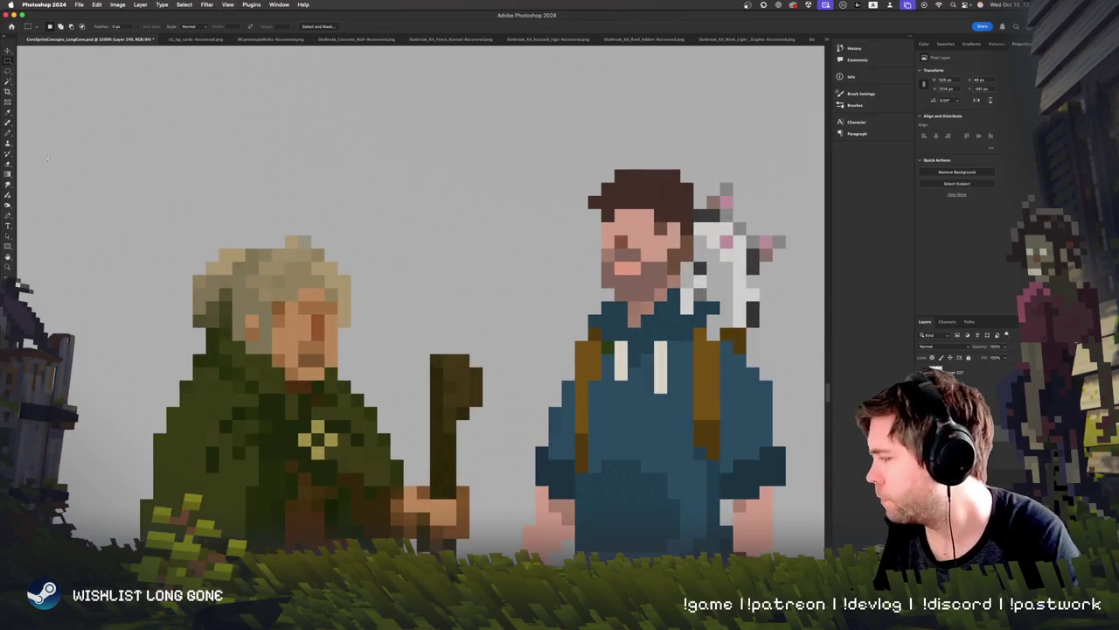
key(v)
key(b)
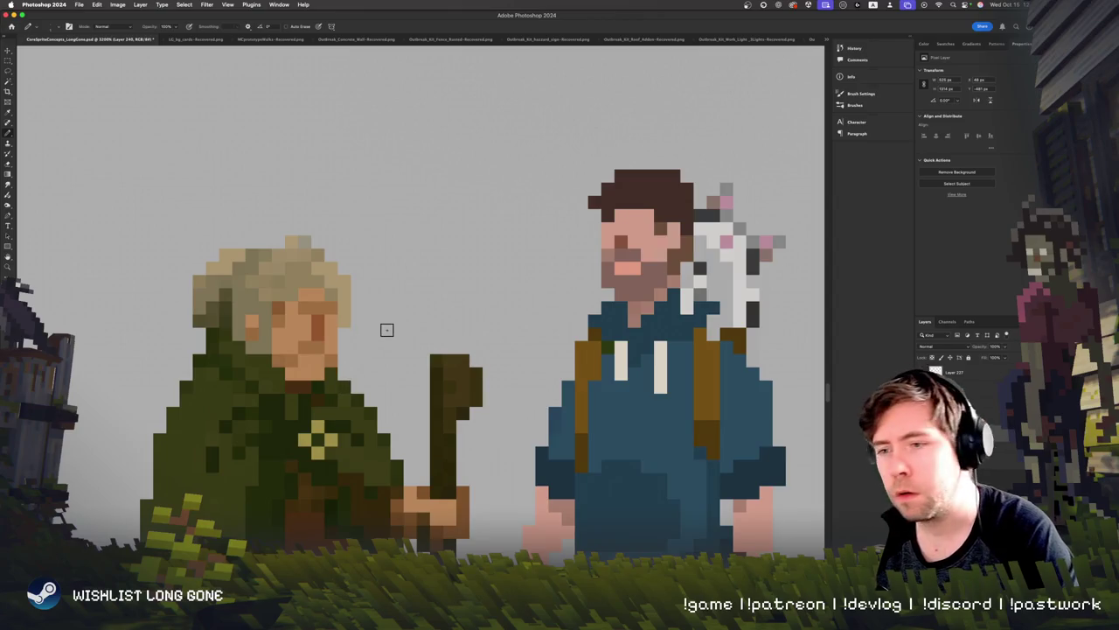
Step: Undo the last face edit and zoom in and out to check the old man's face
scroll(391, 334, down, 3)
scroll(391, 334, down, 1)
scroll(391, 334, up, 2)
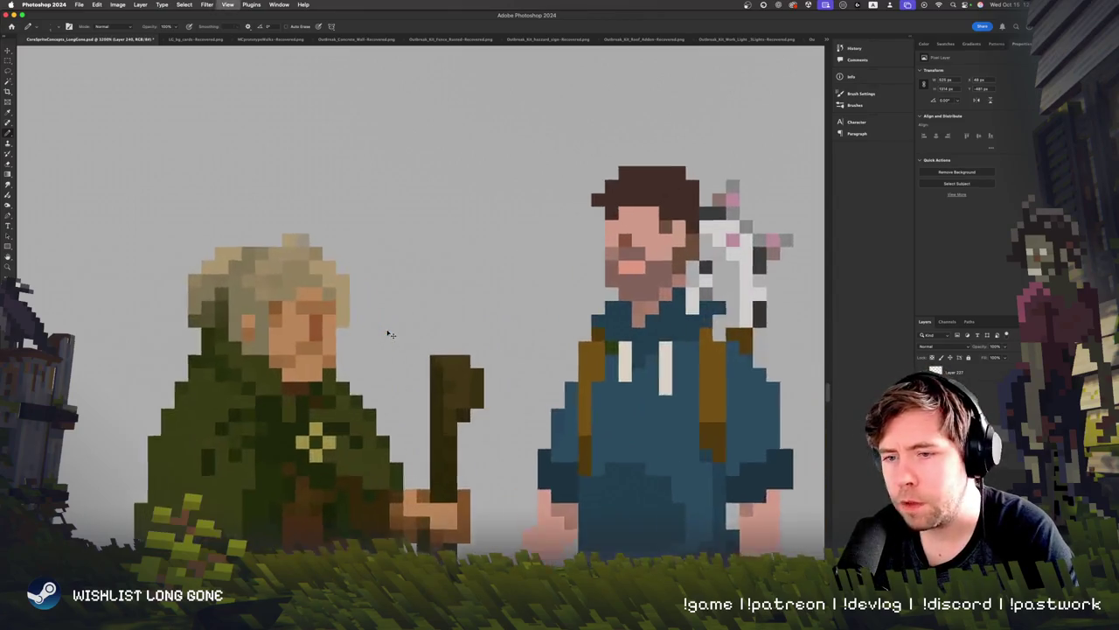
scroll(390, 334, up, 3)
key(super+z)
key(super+z)
key(super+z)
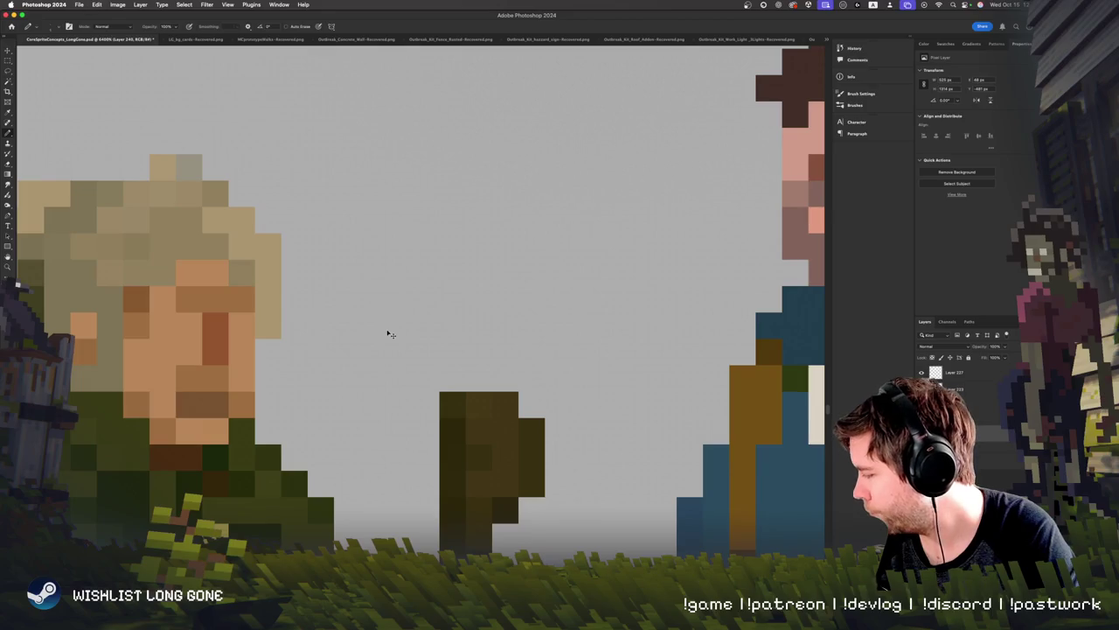
scroll(391, 334, down, 3)
scroll(390, 334, up, 1)
scroll(391, 334, up, 3)
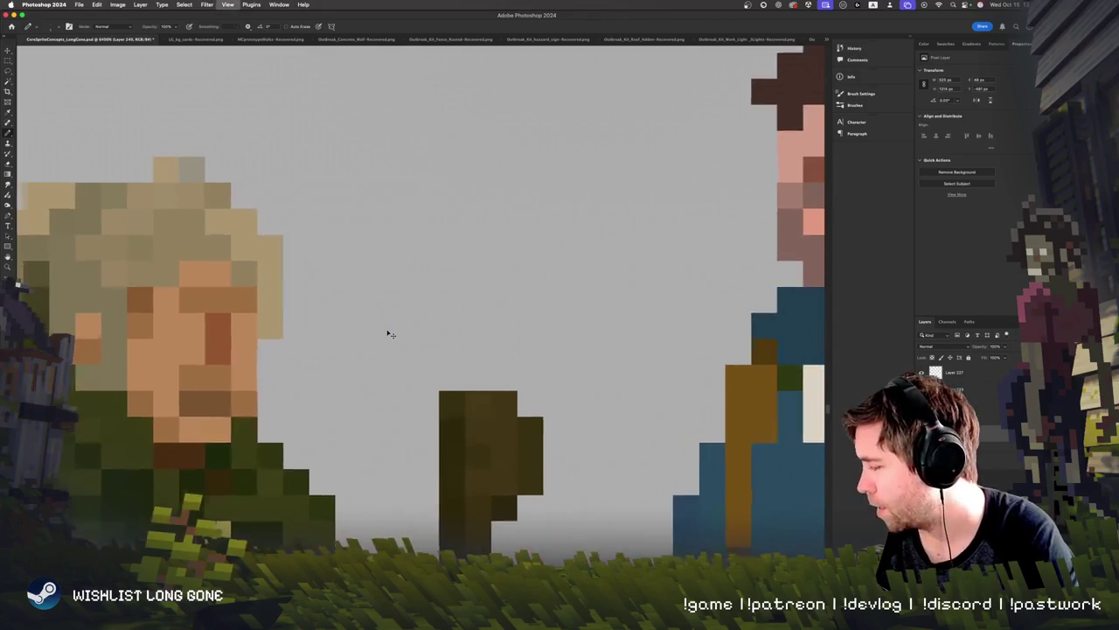
scroll(391, 334, down, 1)
scroll(391, 334, down, 3)
scroll(391, 334, up, 1)
scroll(391, 334, up, 2)
scroll(391, 334, down, 2)
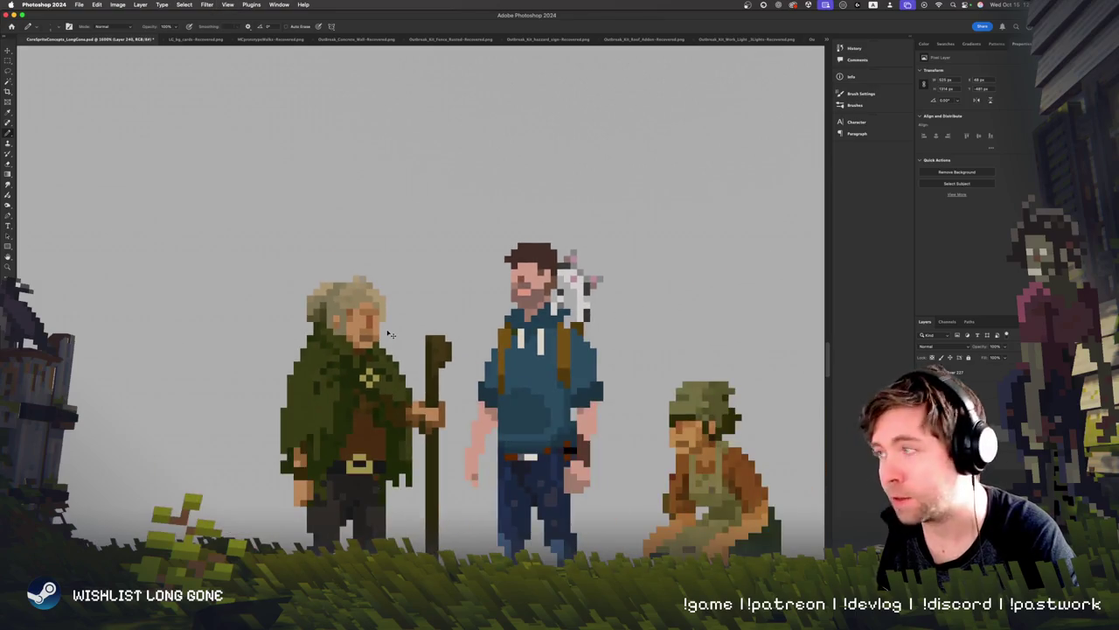
scroll(391, 334, up, 1)
scroll(391, 334, up, 1)
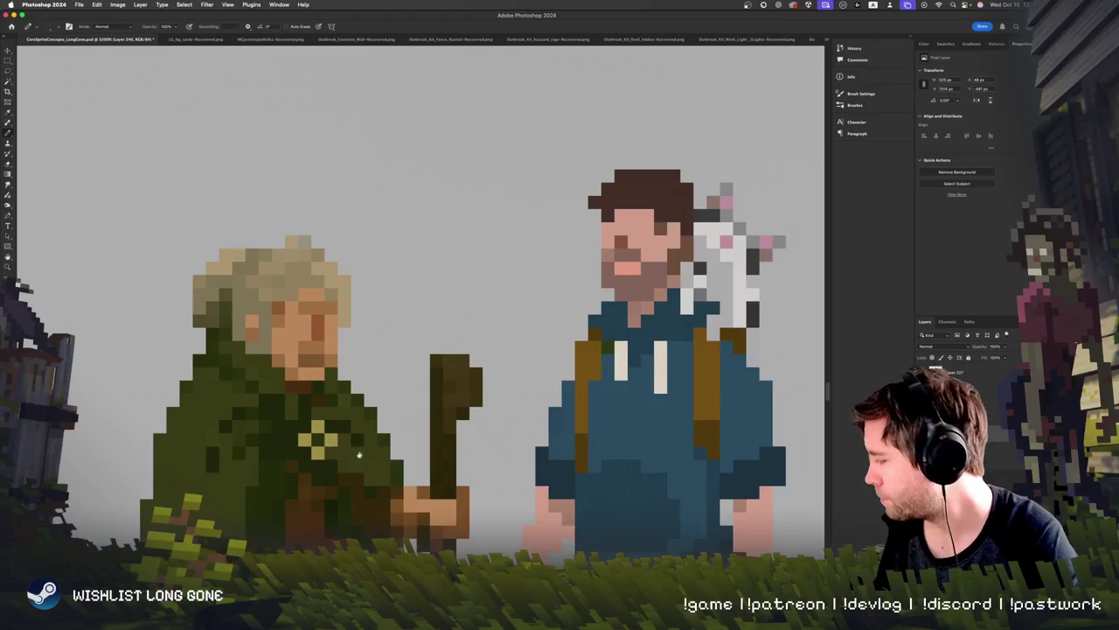
scroll(358, 454, down, 3)
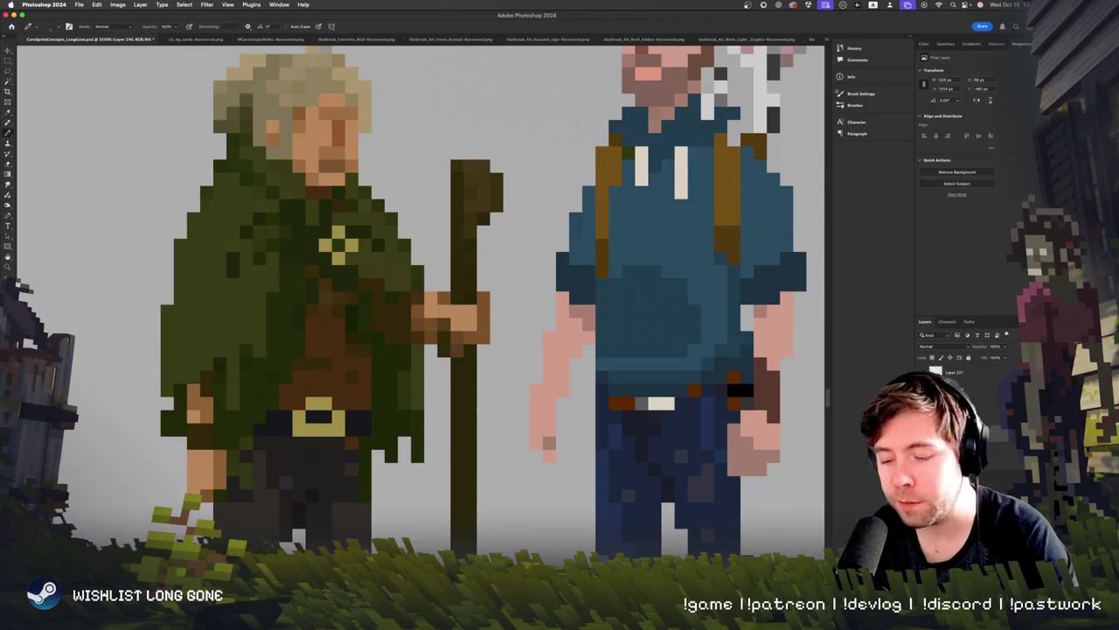
Step: Sample the cloak's dark green and extend the cloak edge down beside the cane
key(super+minus)
key(super+minus)
key(super+minus)
key(super+plus)
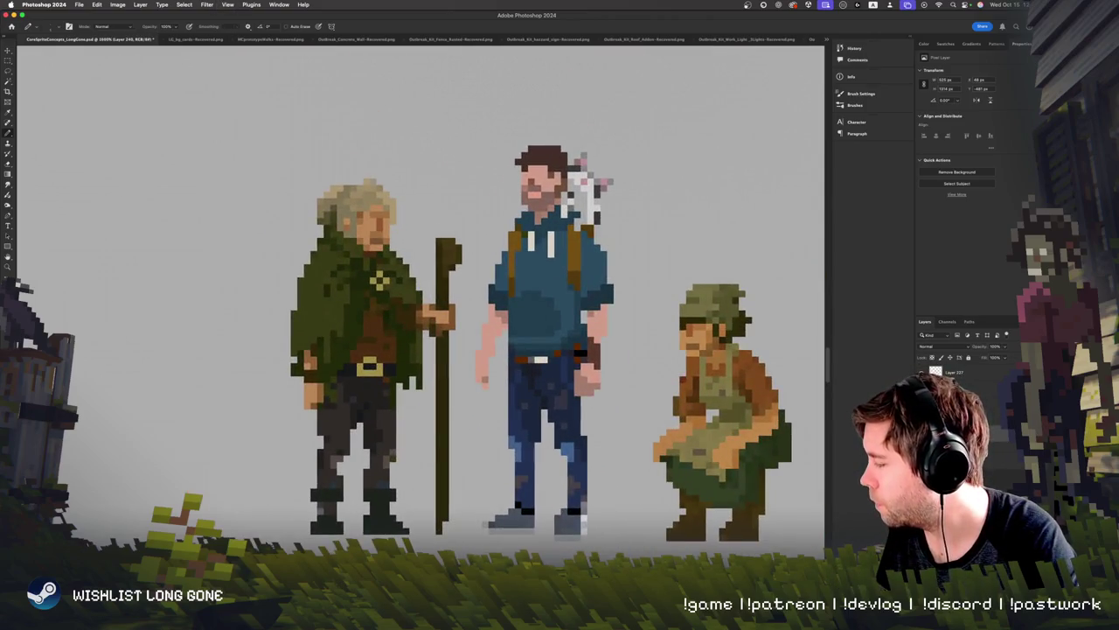
key(super+plus)
key(super+plus)
key(super+plus)
key(super+plus)
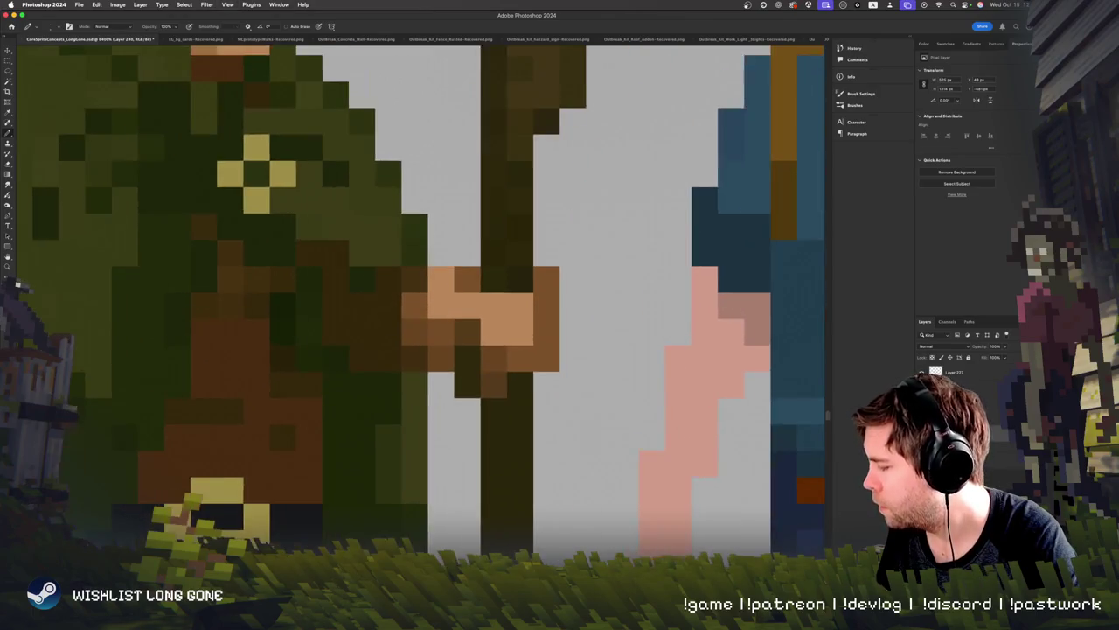
key(super+minus)
key(super+minus)
key(super+minus)
key(super+plus)
key(super+plus)
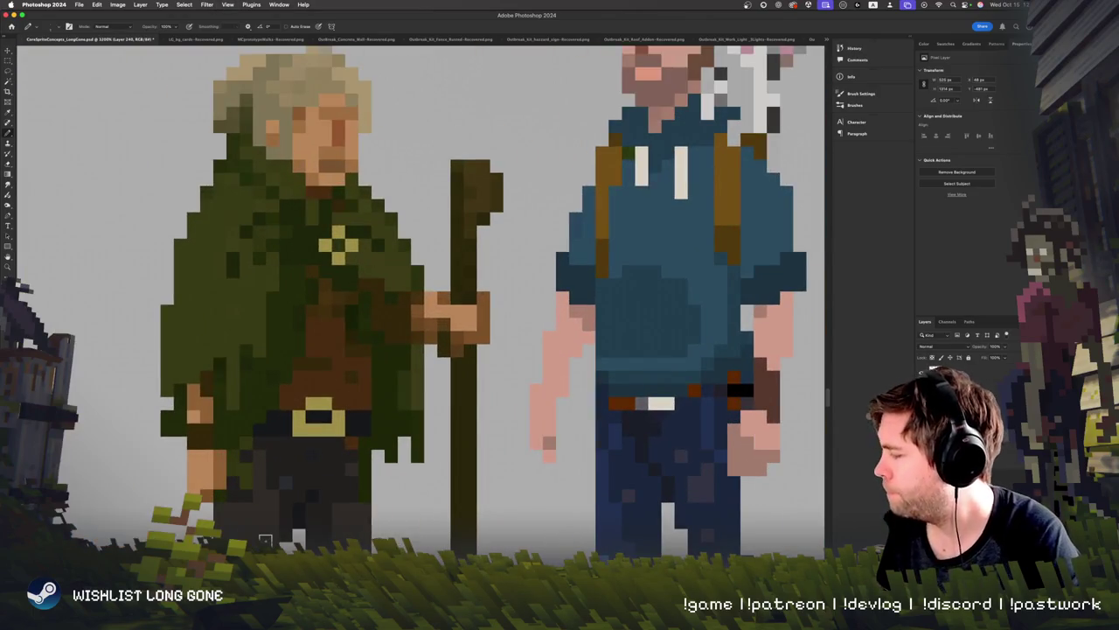
alt+click(402, 276)
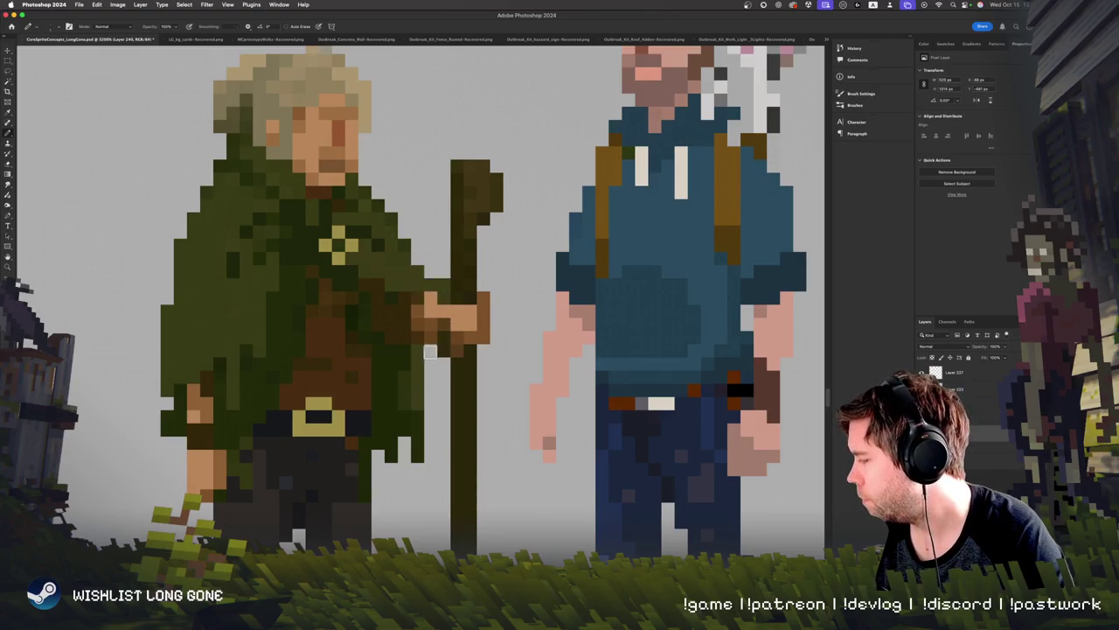
drag(430, 360, 430, 409)
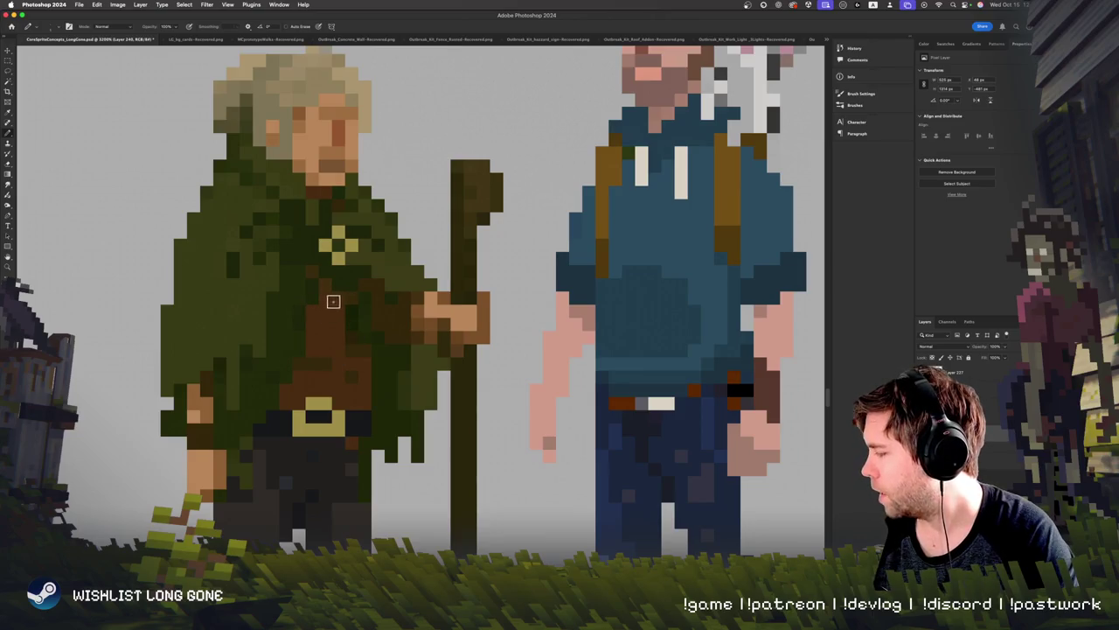
Step: Add a lighter brown pixel to the old man's leg
key(super+minus)
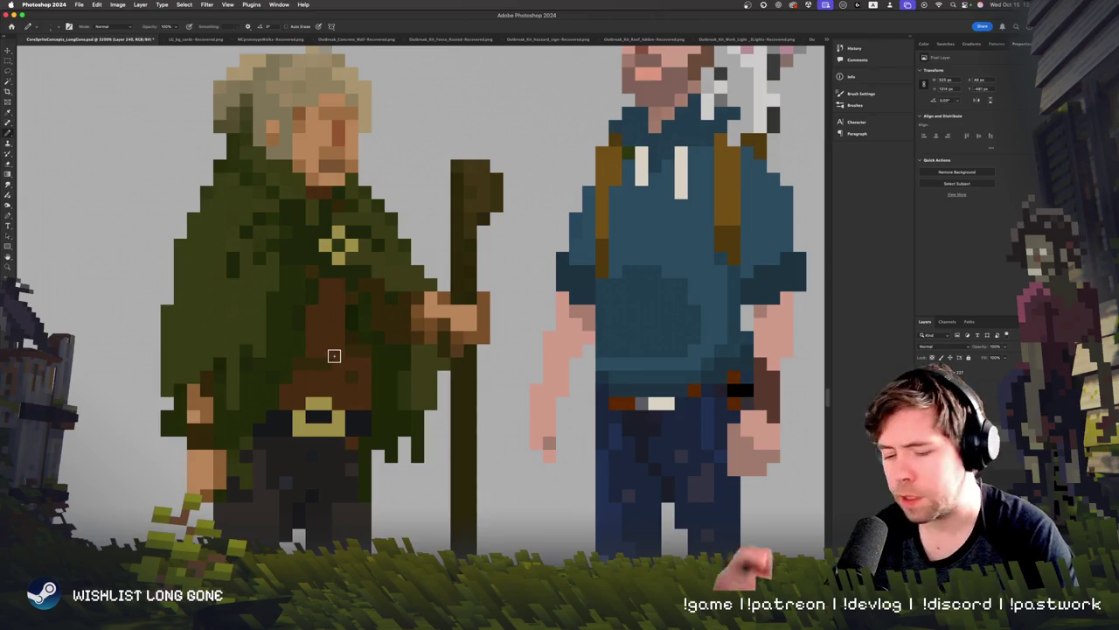
key(super+minus)
key(super+minus)
key(super+minus)
key(super+plus)
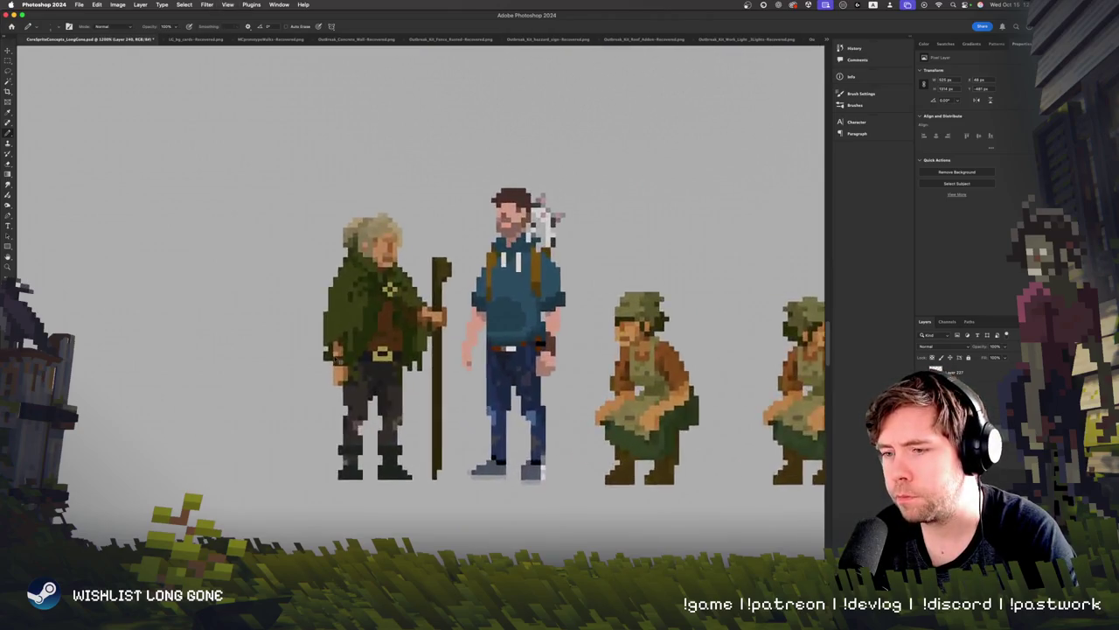
key(super+plus)
key(super+plus)
key(super+plus)
scroll(334, 355, down, 5)
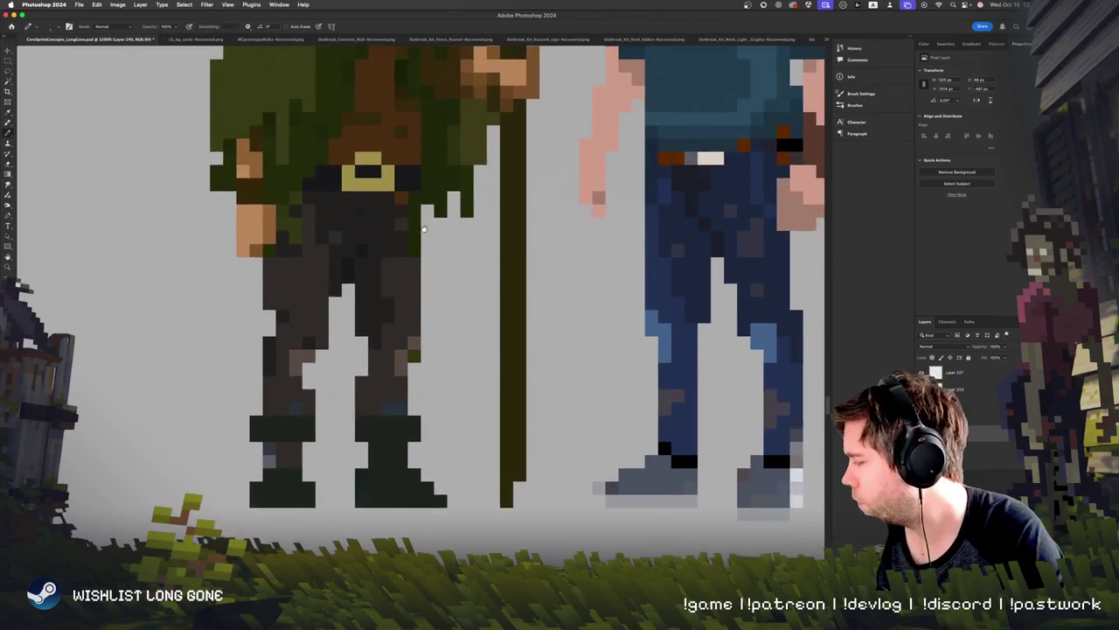
click(306, 356)
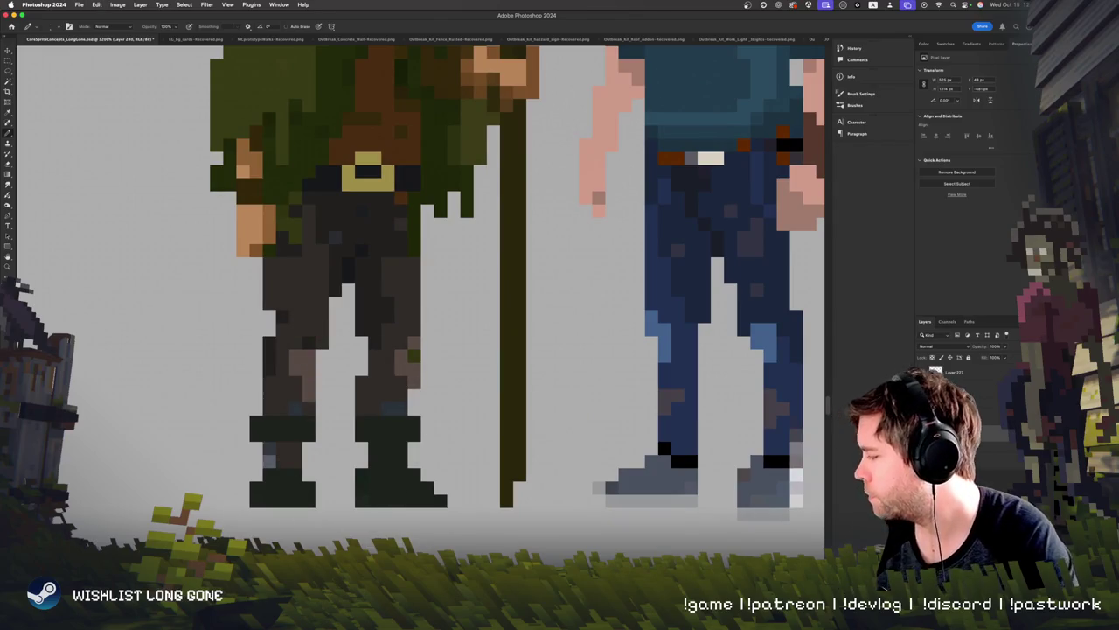
scroll(291, 484, down, 3)
scroll(291, 350, up, 3)
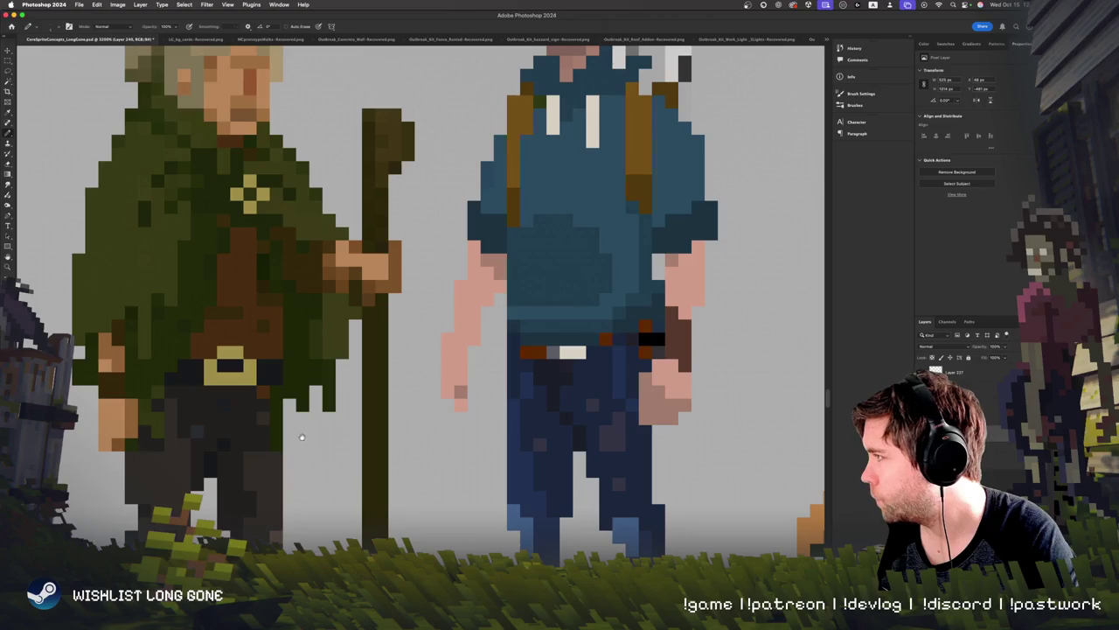
scroll(263, 350, down, 3)
scroll(281, 522, up, 3)
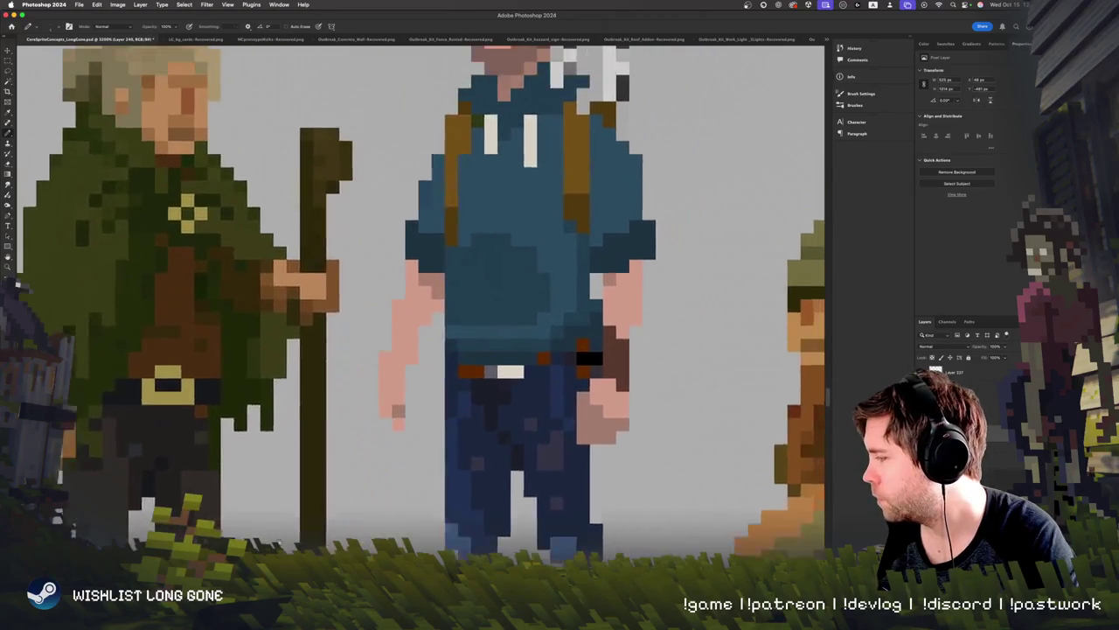
Step: Marquee the old man's head and move it slightly right and down onto the cloak
key(m)
scroll(285, 467, left, 3)
scroll(285, 466, up, 1)
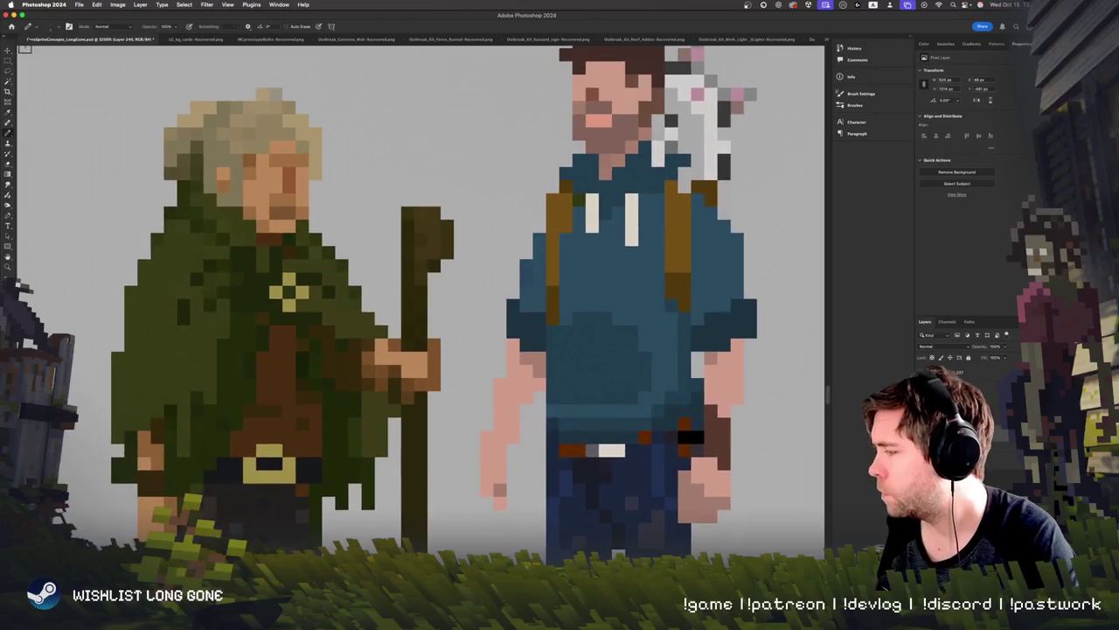
drag(164, 76, 321, 233)
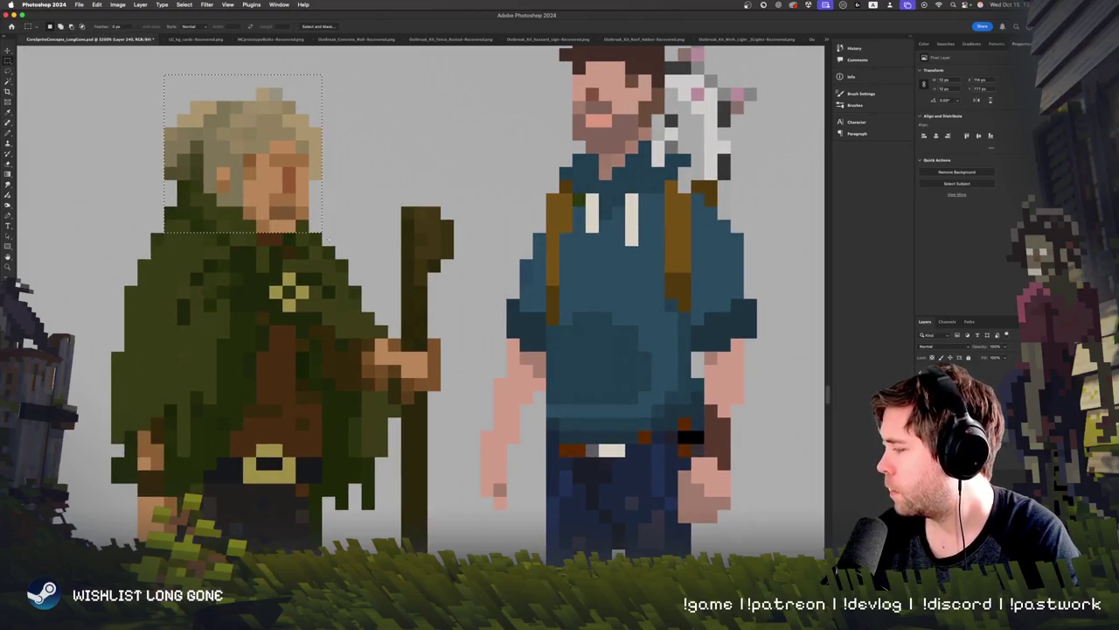
key(v)
drag(262, 175, 289, 187)
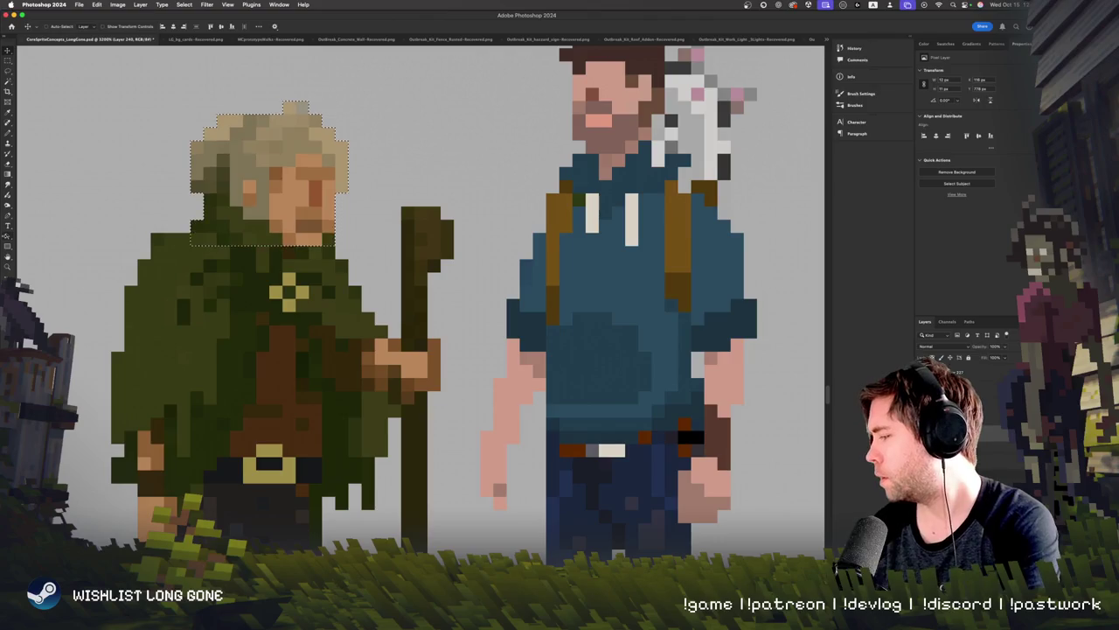
key(Down)
key(Down)
key(Up)
key(super+minus)
key(super+minus)
key(super+minus)
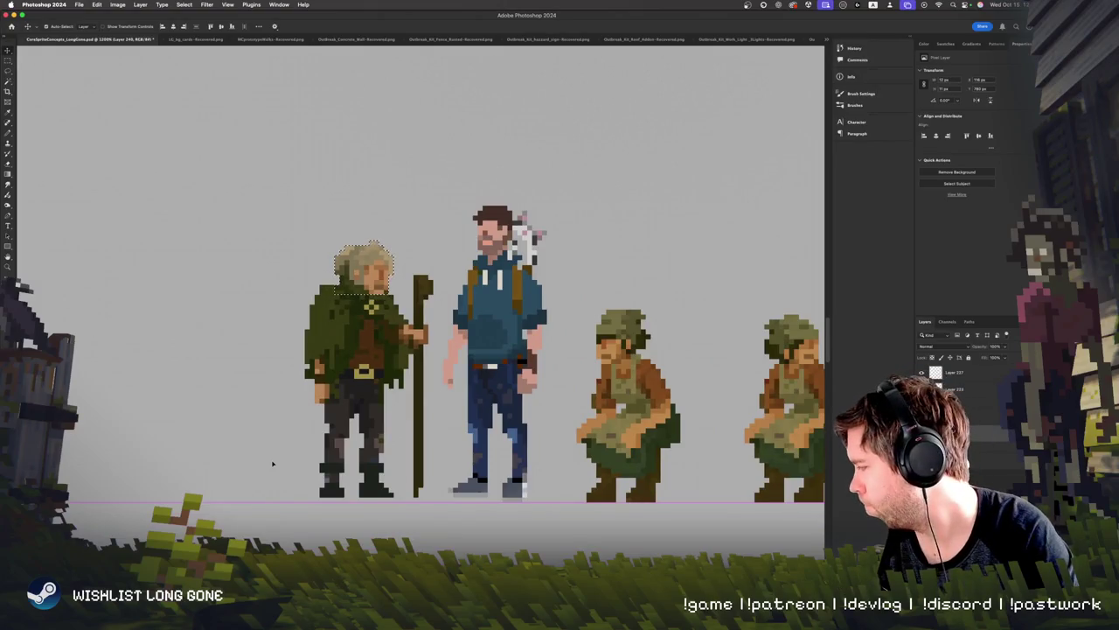
key(super+equal)
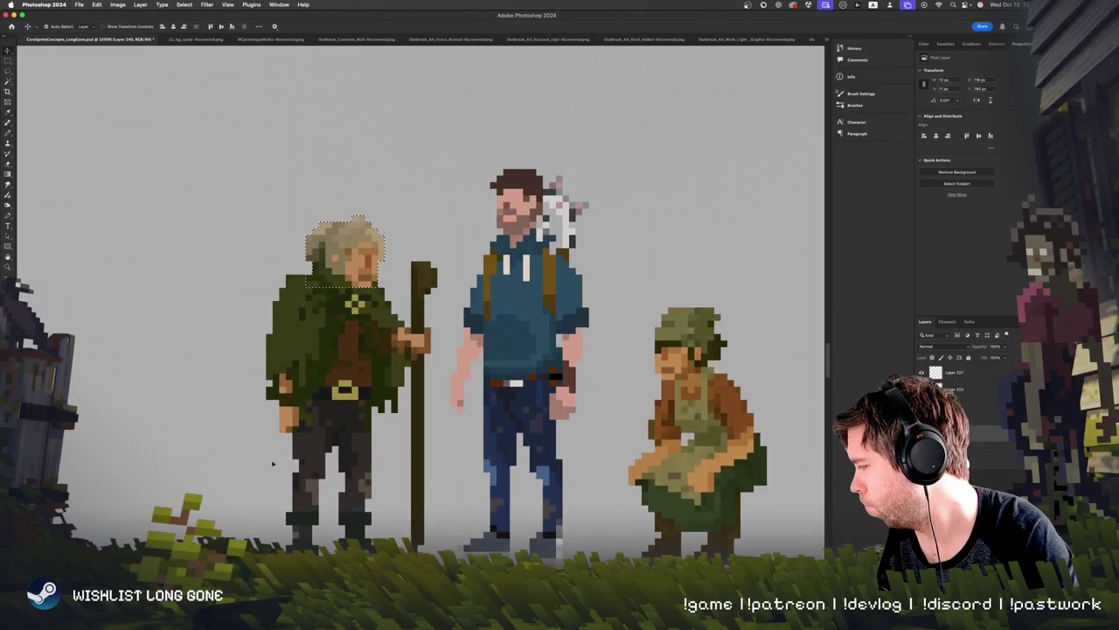
Step: Fill out the cloak's green outline at the left shoulder and down the left edge to the hem
key(super+equal)
key(super+equal)
key(m)
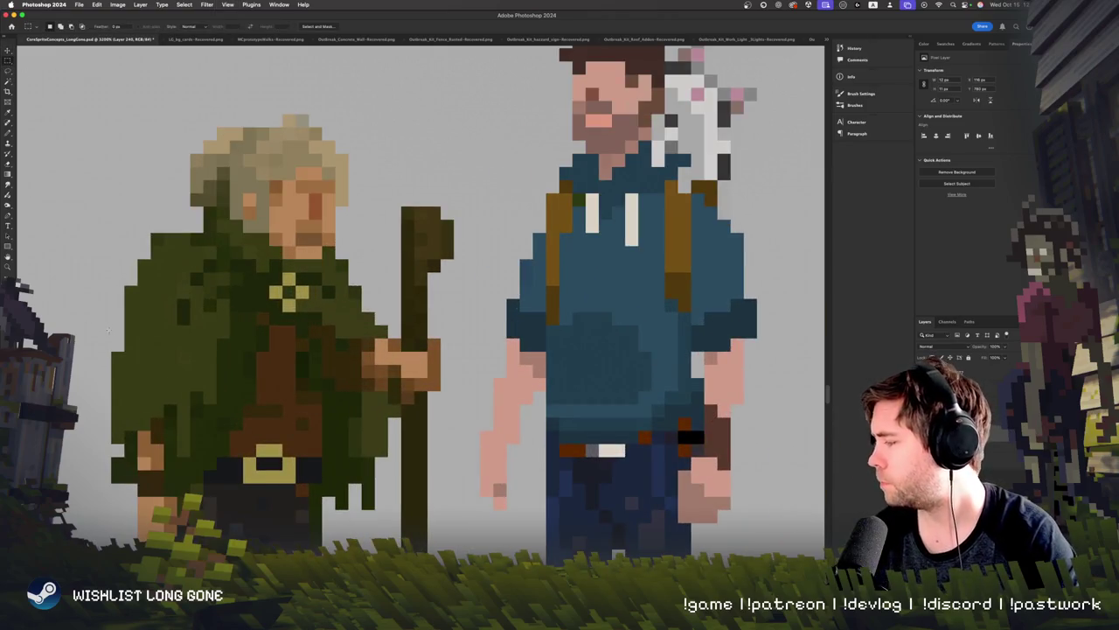
key(e)
click(163, 240)
key(b)
drag(188, 227, 131, 284)
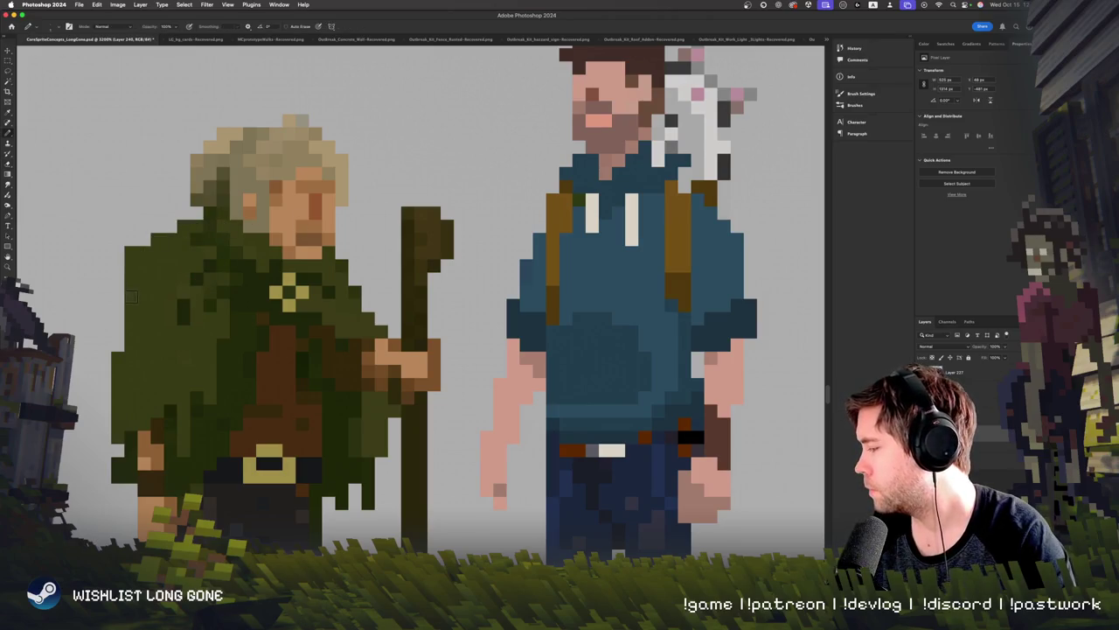
mouse_move(201, 225)
mouse_down()
mouse_move(131, 253)
mouse_move(118, 359)
mouse_up()
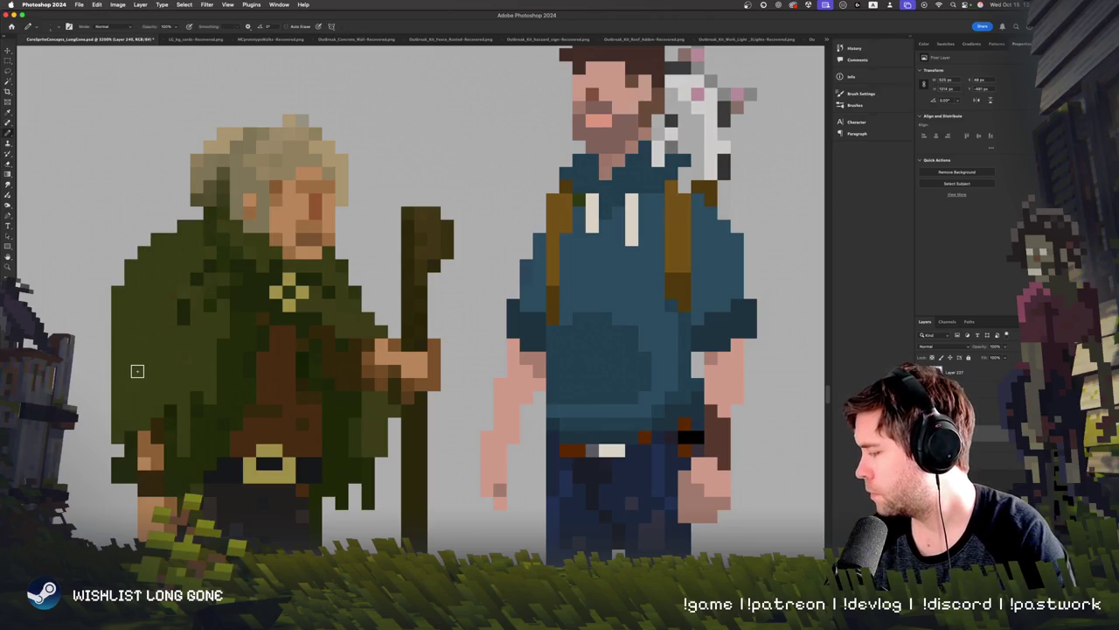
Step: Widen the old man's dark trousers with pixels on both leg edges
key(super+minus)
key(super+minus)
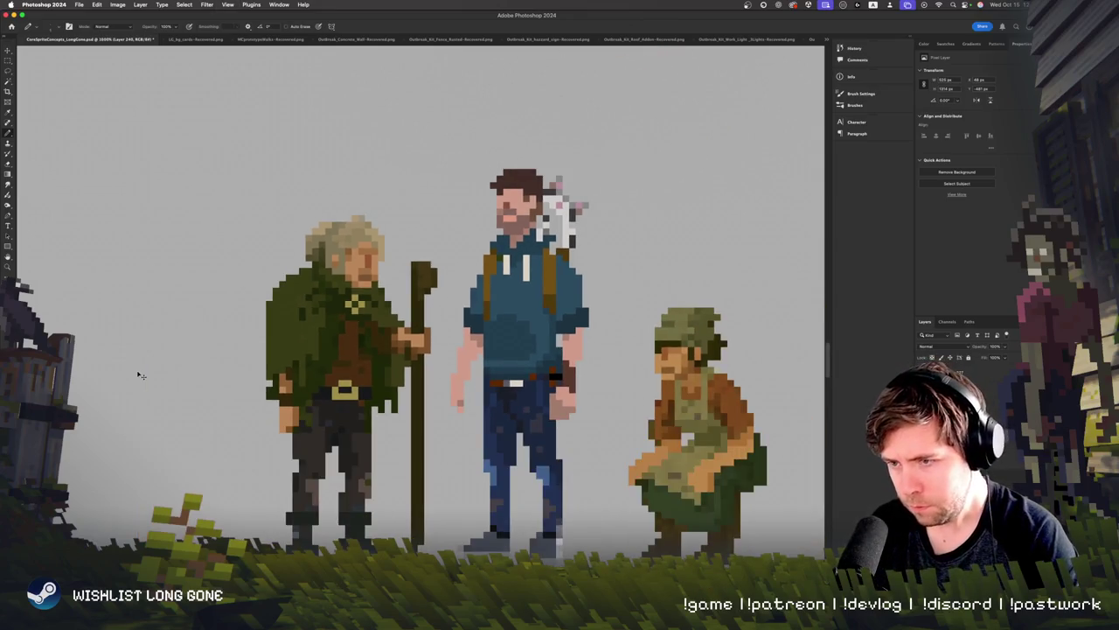
key(super+plus)
key(super+minus)
key(super+plus)
key(super+plus)
scroll(194, 325, down, 5)
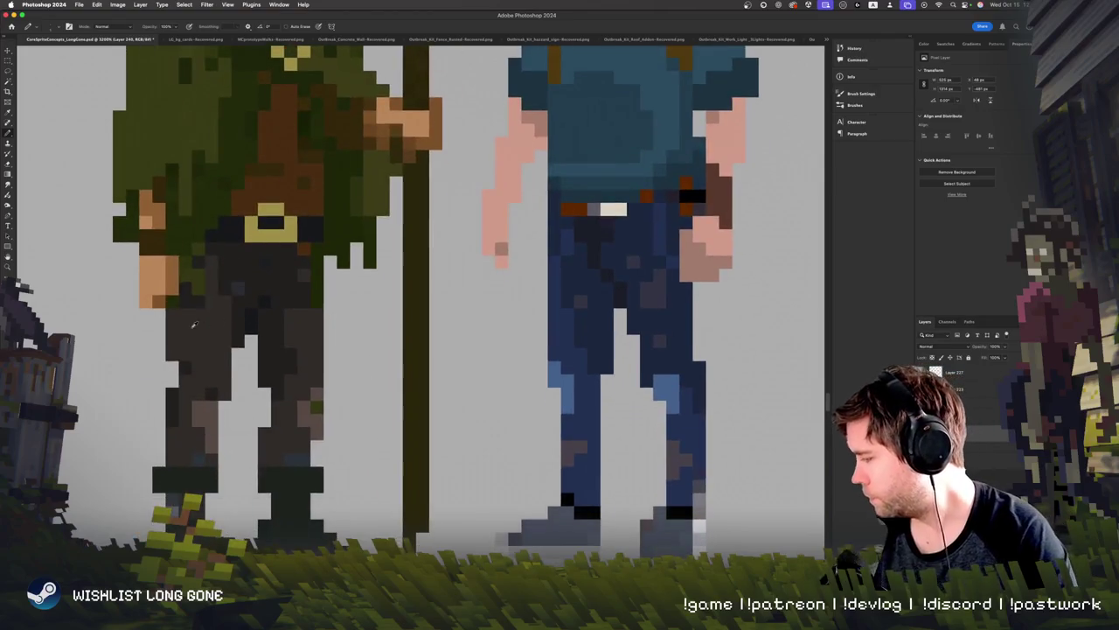
drag(157, 315, 184, 385)
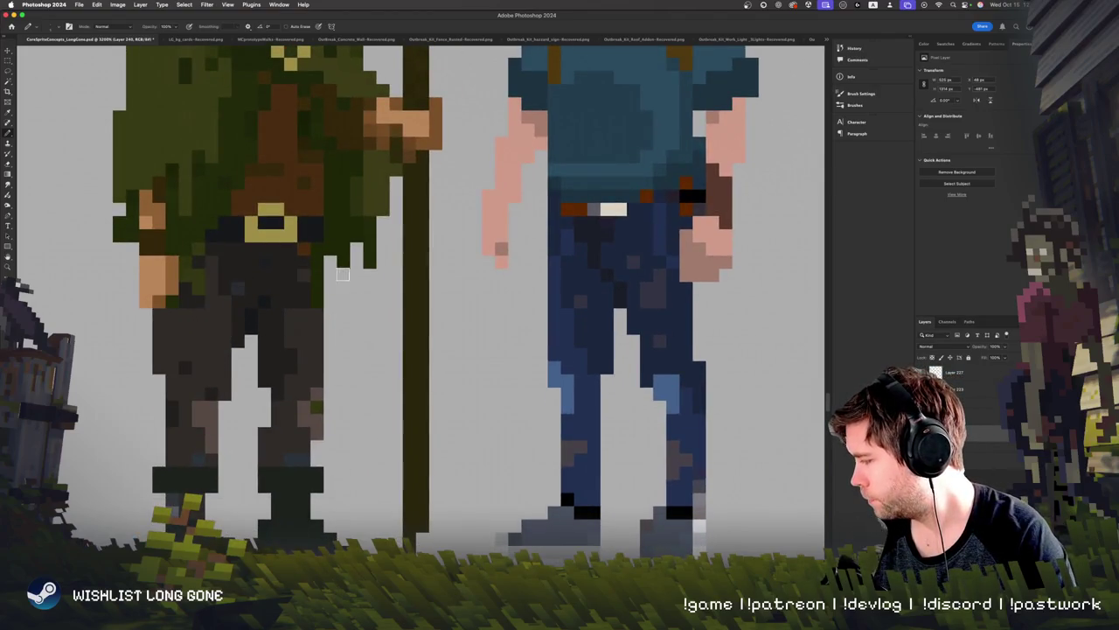
drag(330, 259, 330, 358)
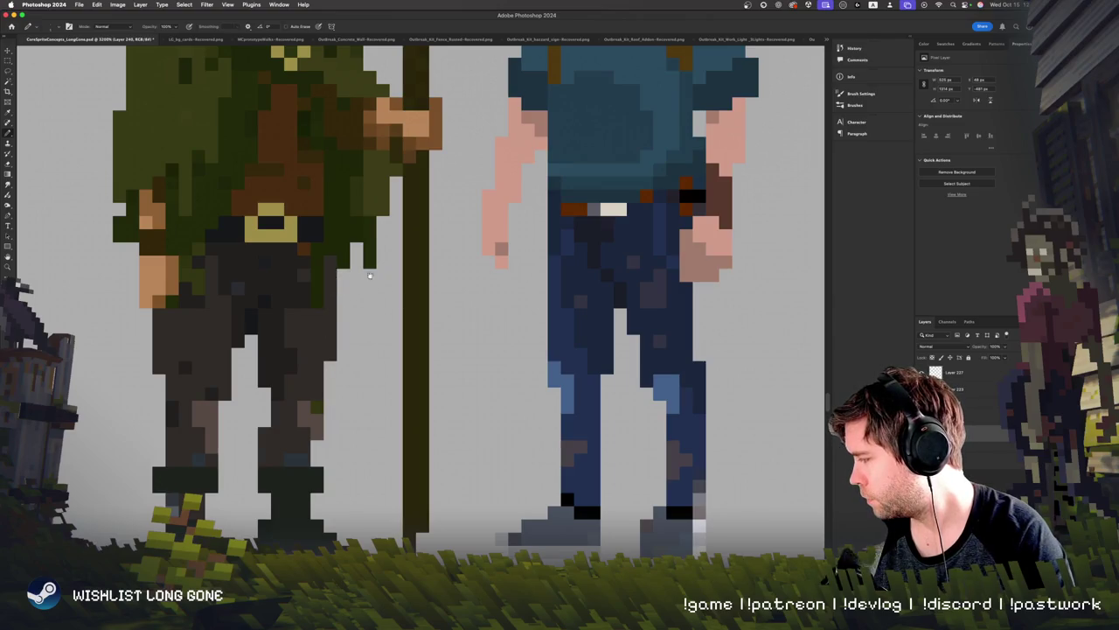
key(super+minus)
key(super+minus)
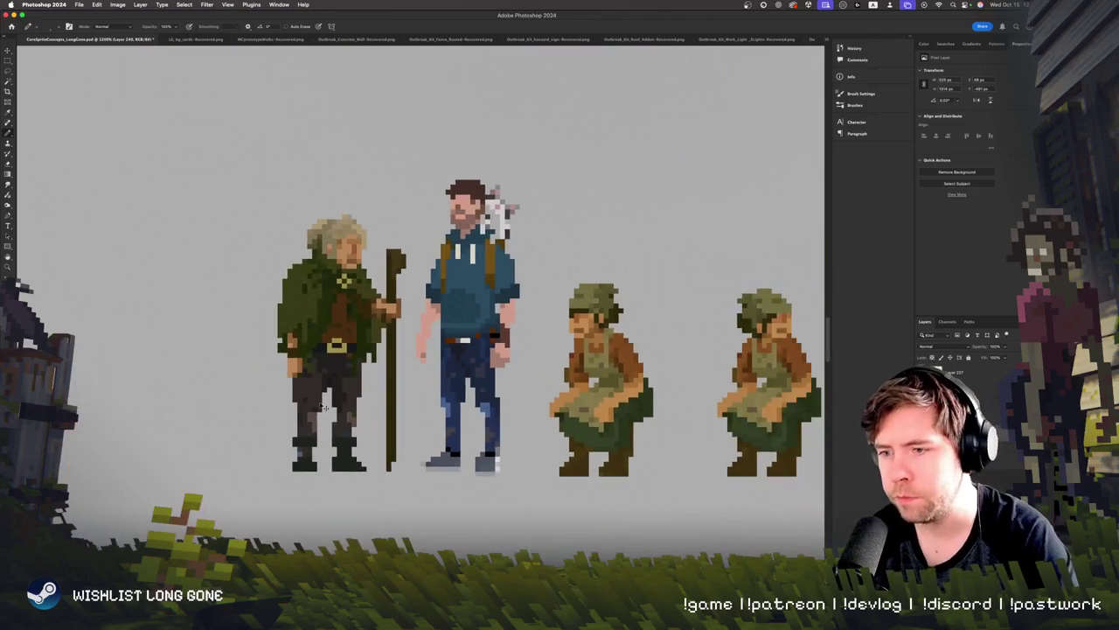
key(super+plus)
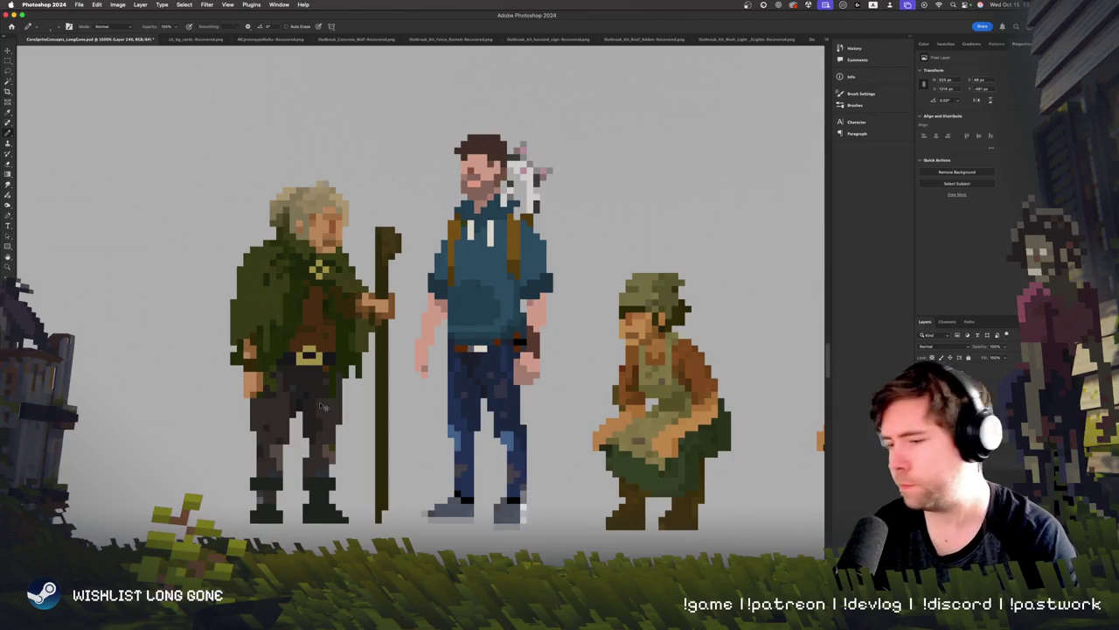
key(super+plus)
key(super+minus)
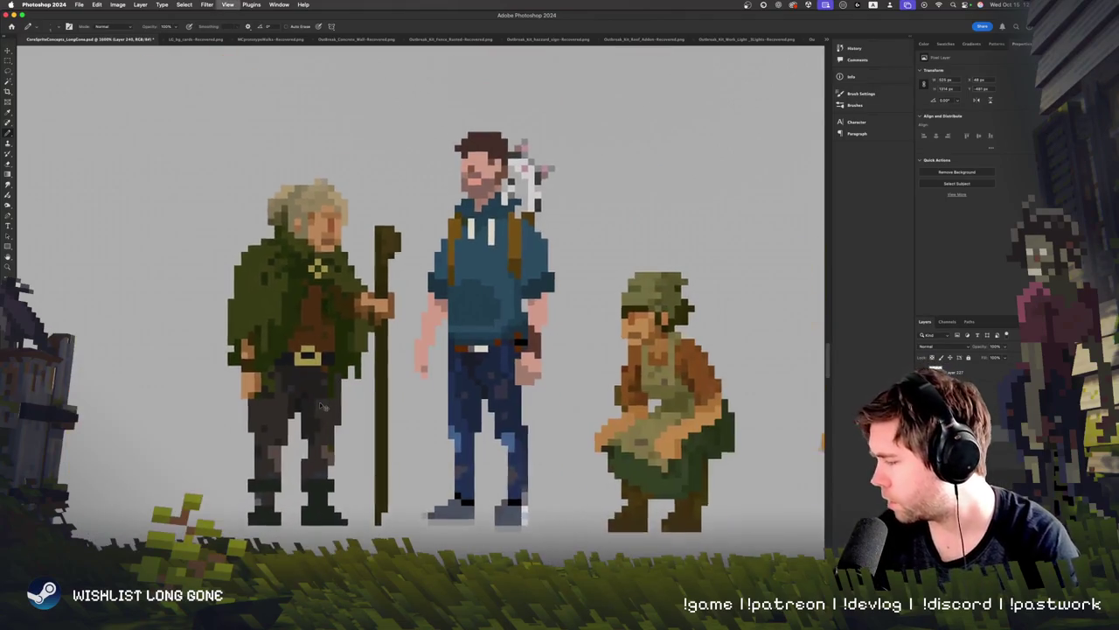
key(super+plus)
scroll(320, 403, down, 3)
Step: Lasso-select the old man's left leg and nudge it right
key(l)
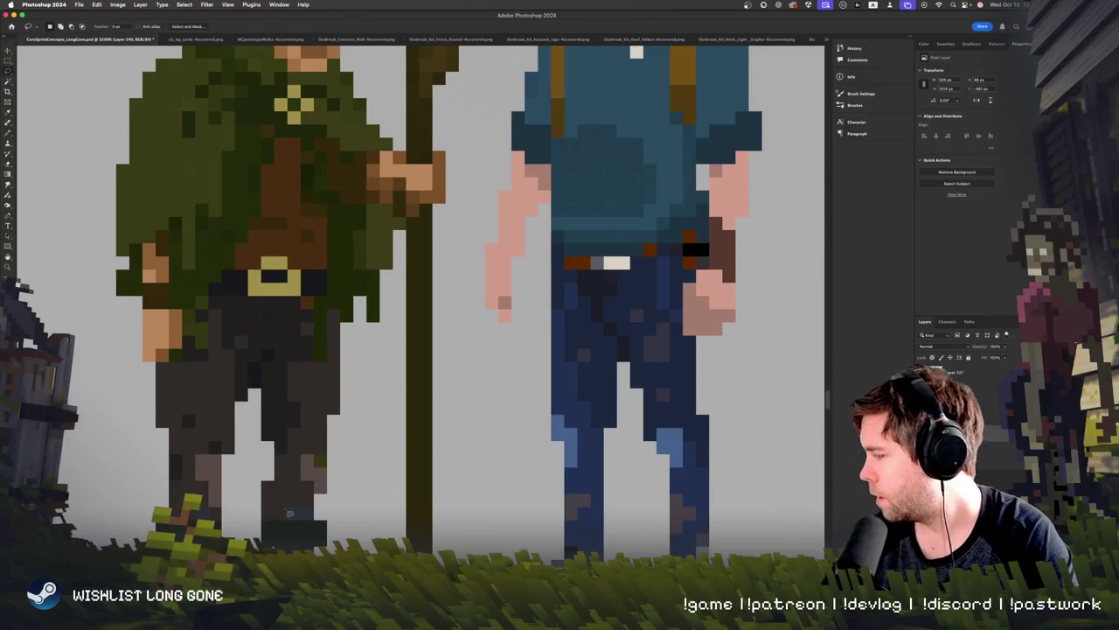
key(super+plus)
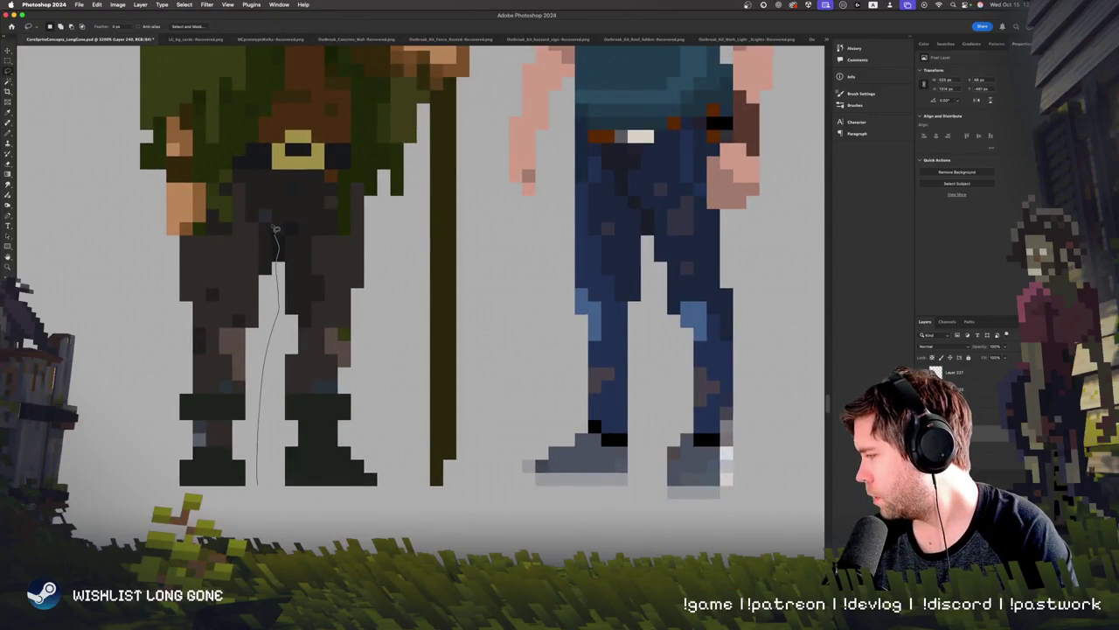
drag(162, 241, 254, 490)
click(10, 50)
key(Right)
key(Right)
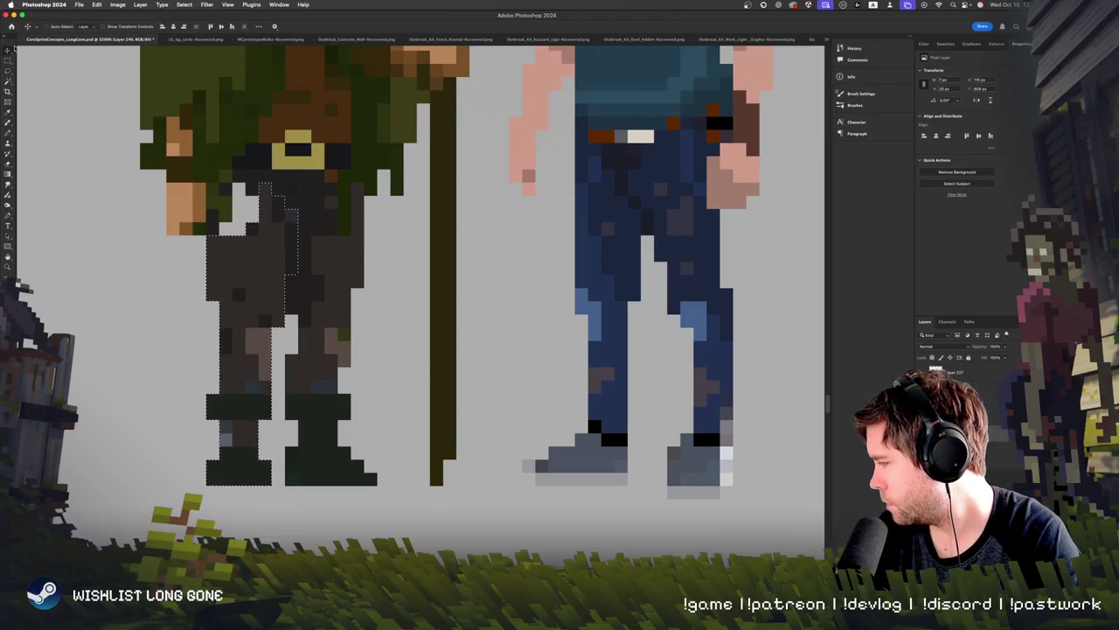
Step: Shift the selected leg about 8 px back left, then deselect it
key(super+minus)
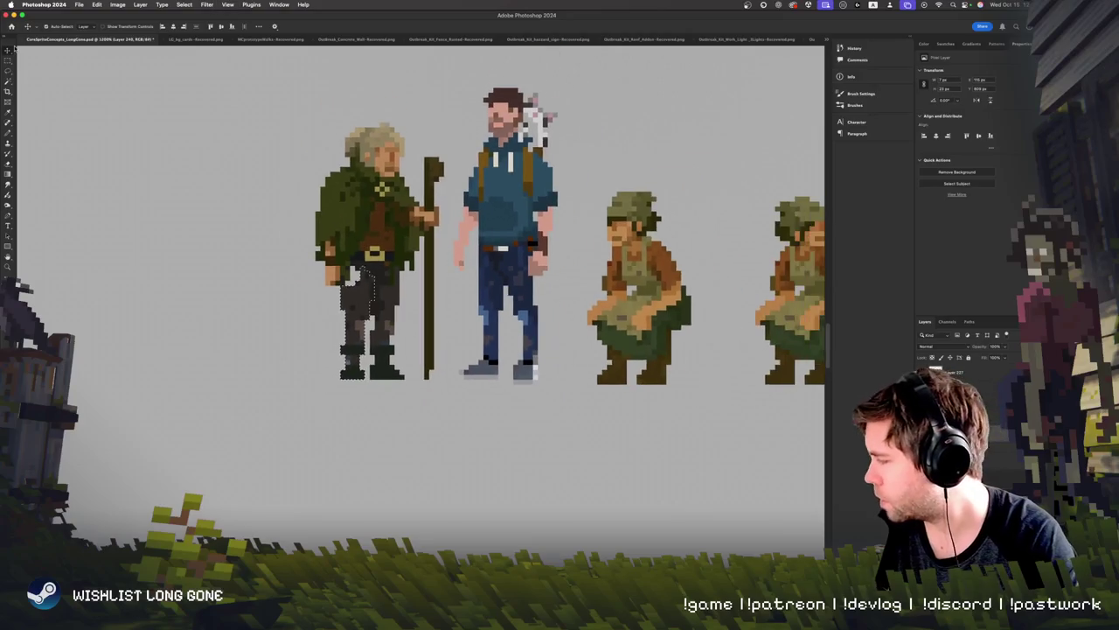
key(super+minus)
key(super+equal)
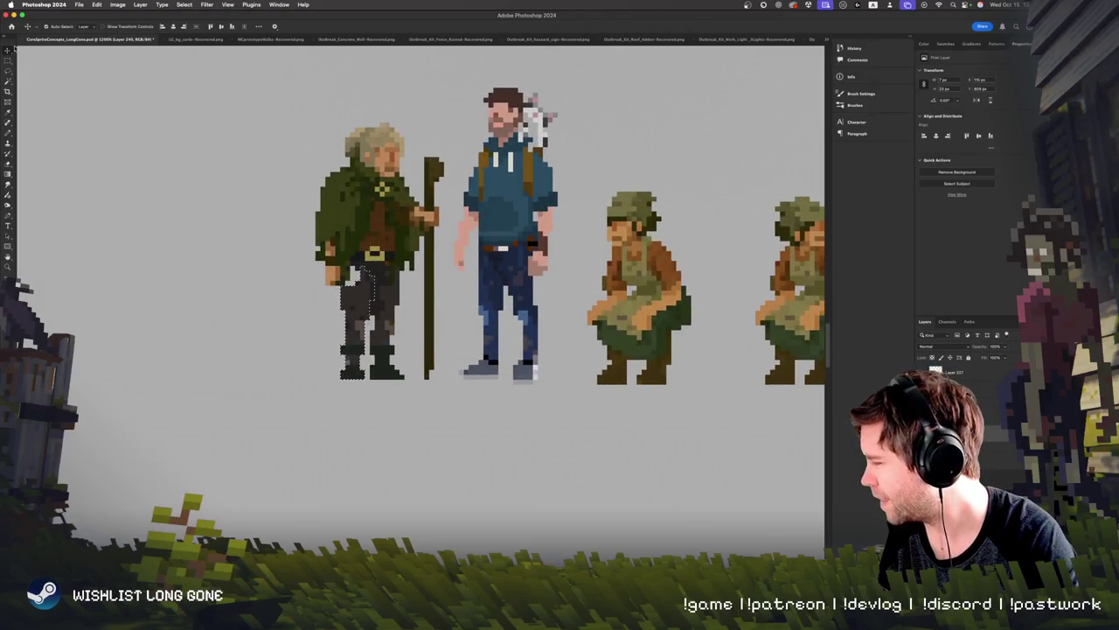
key(super+equal)
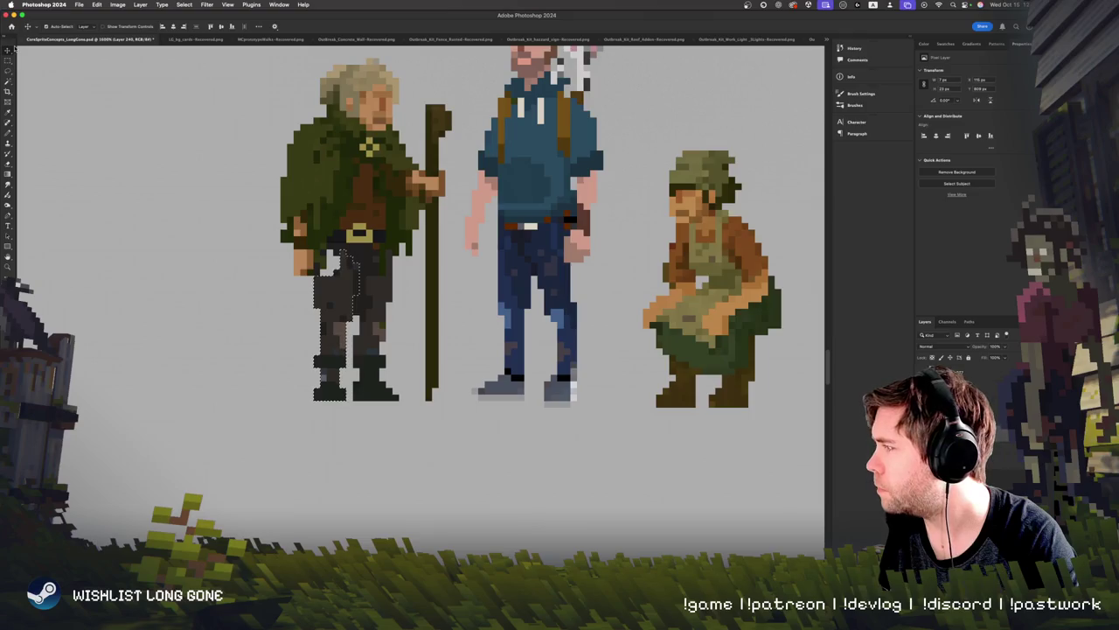
key(super+minus)
key(super+equal)
key(super+j)
drag(332, 343, 325, 344)
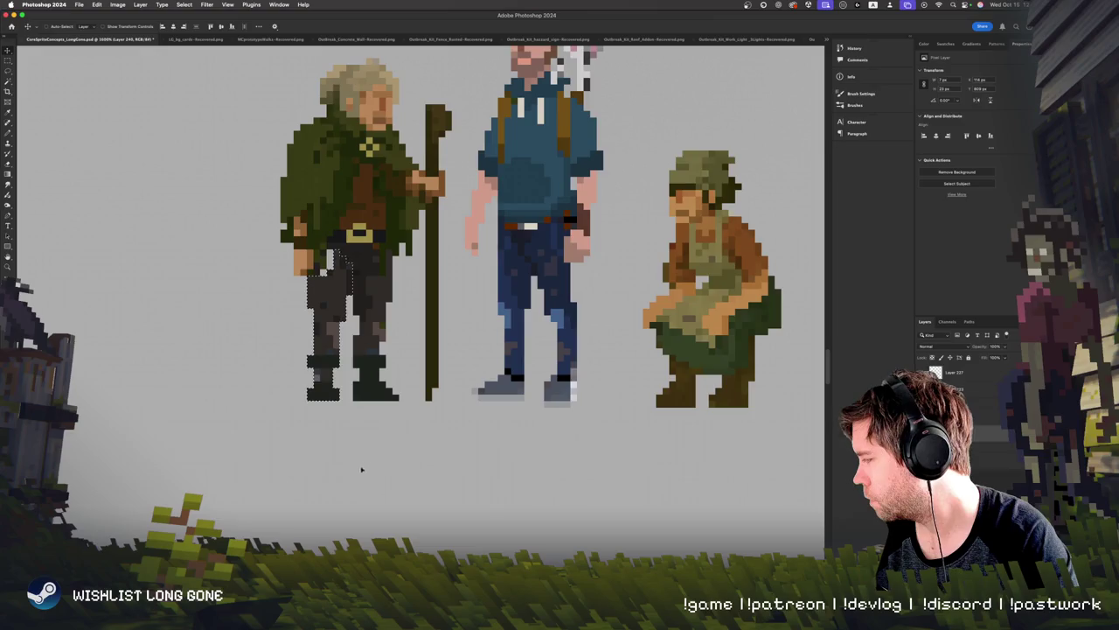
key(super+d)
key(m)
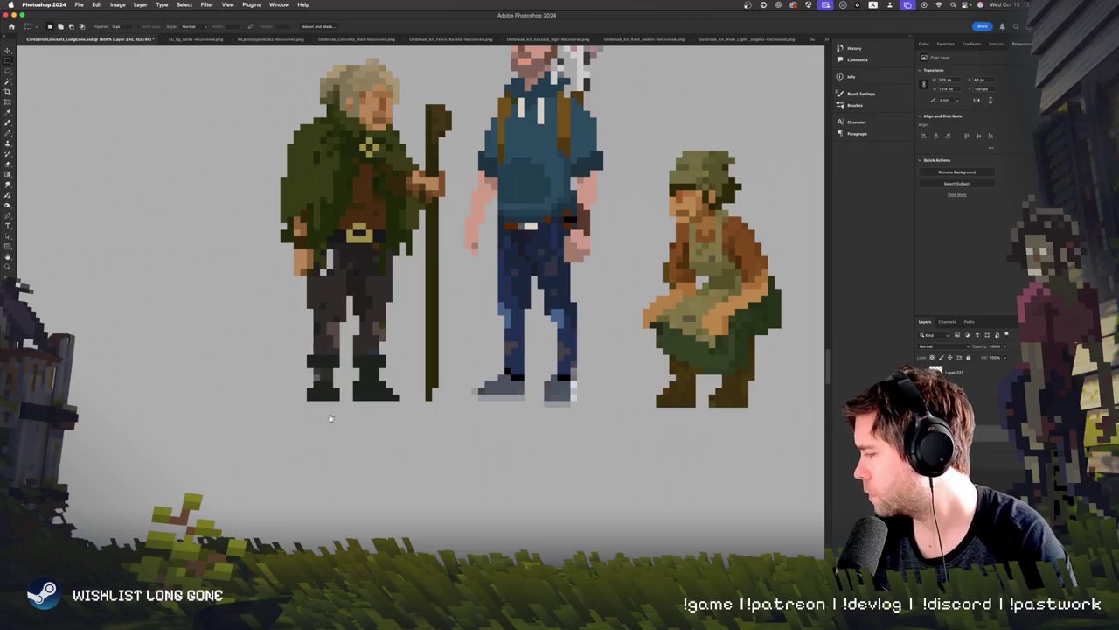
scroll(256, 446, right, 2)
key(b)
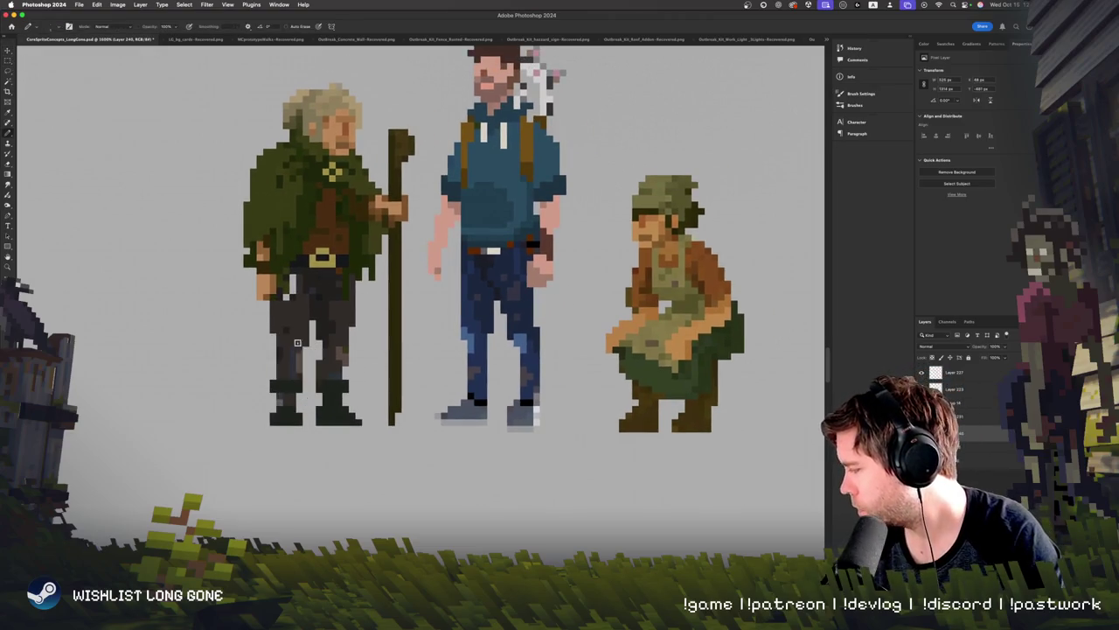
alt+click(289, 363)
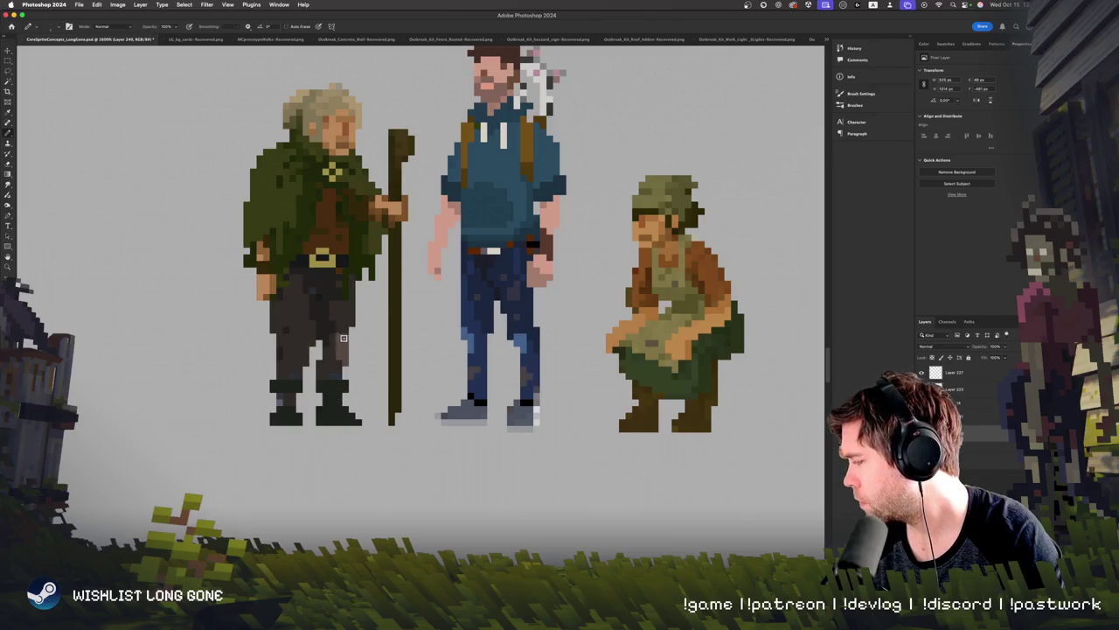
scroll(545, 360, right, 5)
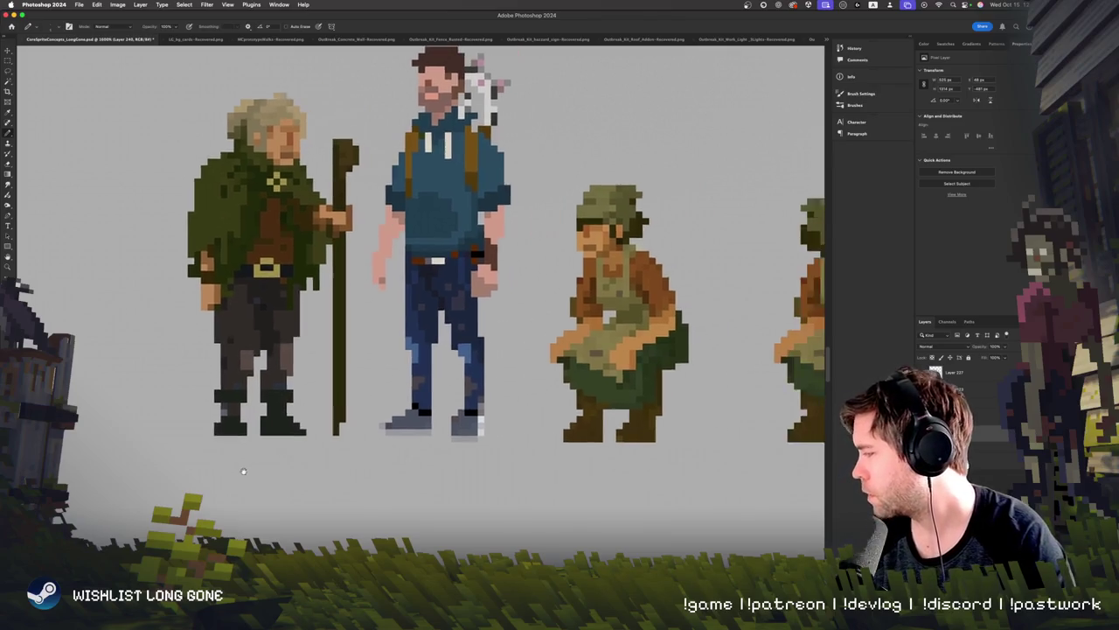
scroll(327, 374, up, 3)
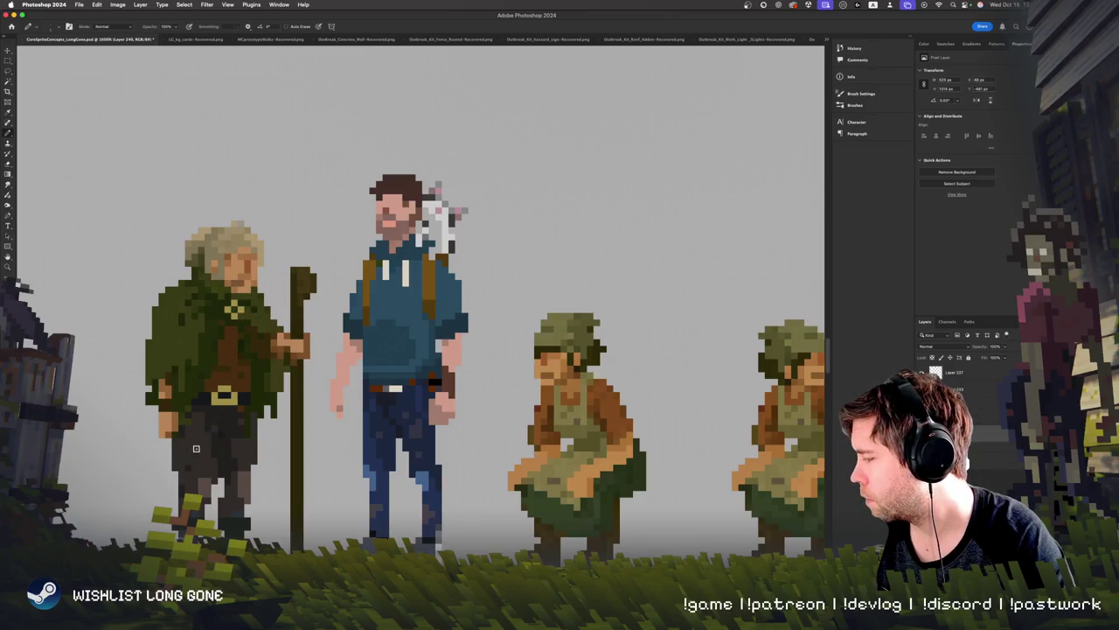
alt+click(248, 282)
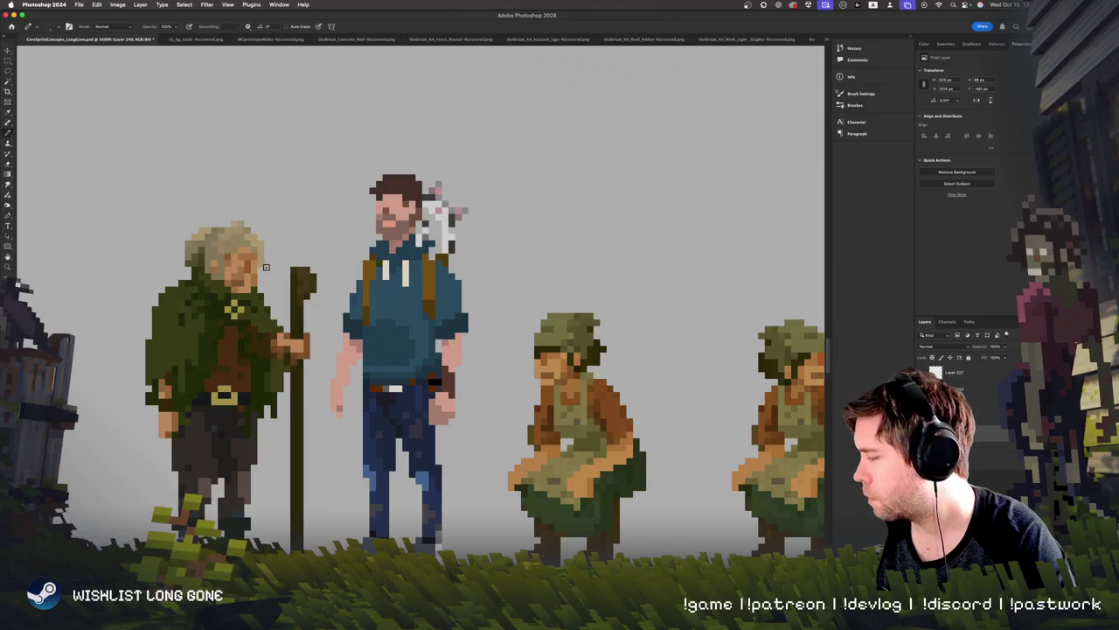
alt+click(247, 280)
alt+click(243, 280)
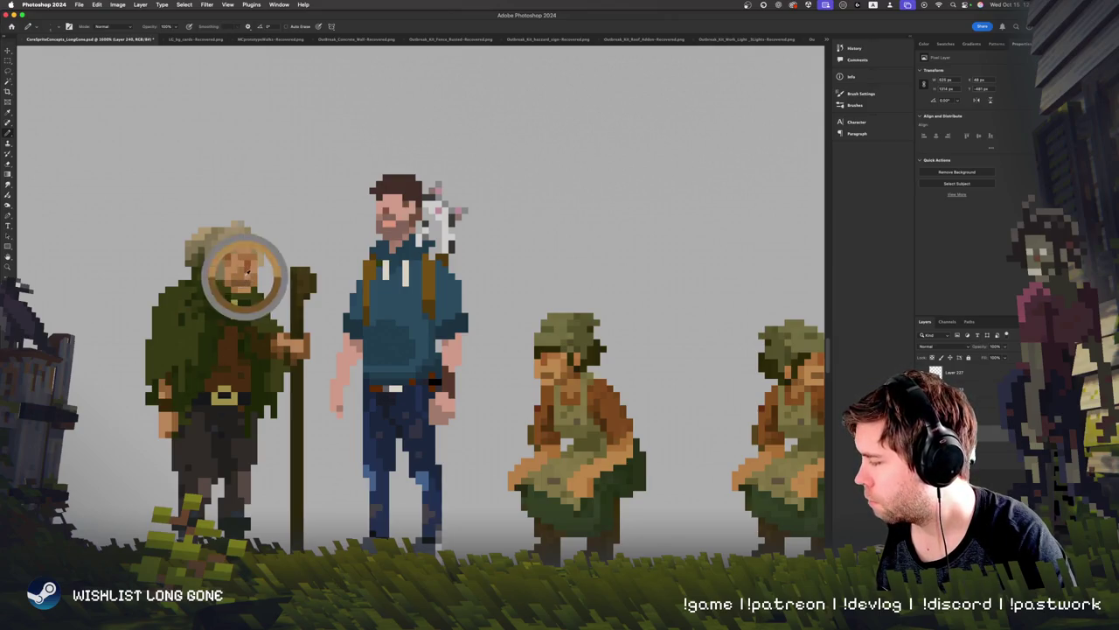
scroll(253, 276, down, 3)
scroll(263, 271, down, 2)
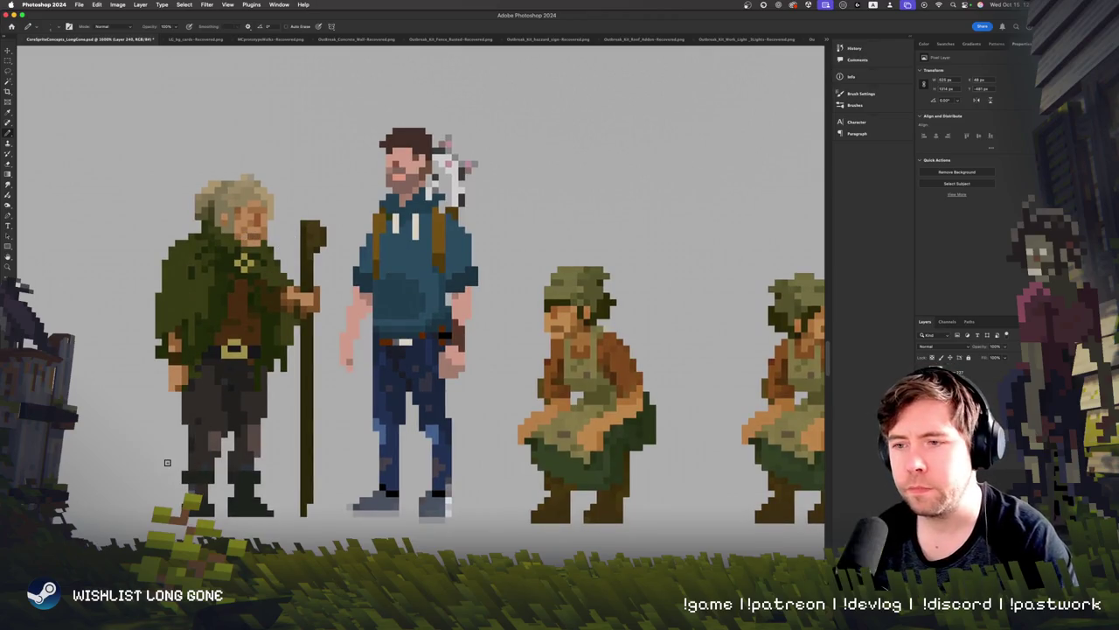
scroll(288, 354, left, 2)
scroll(288, 353, left, 1)
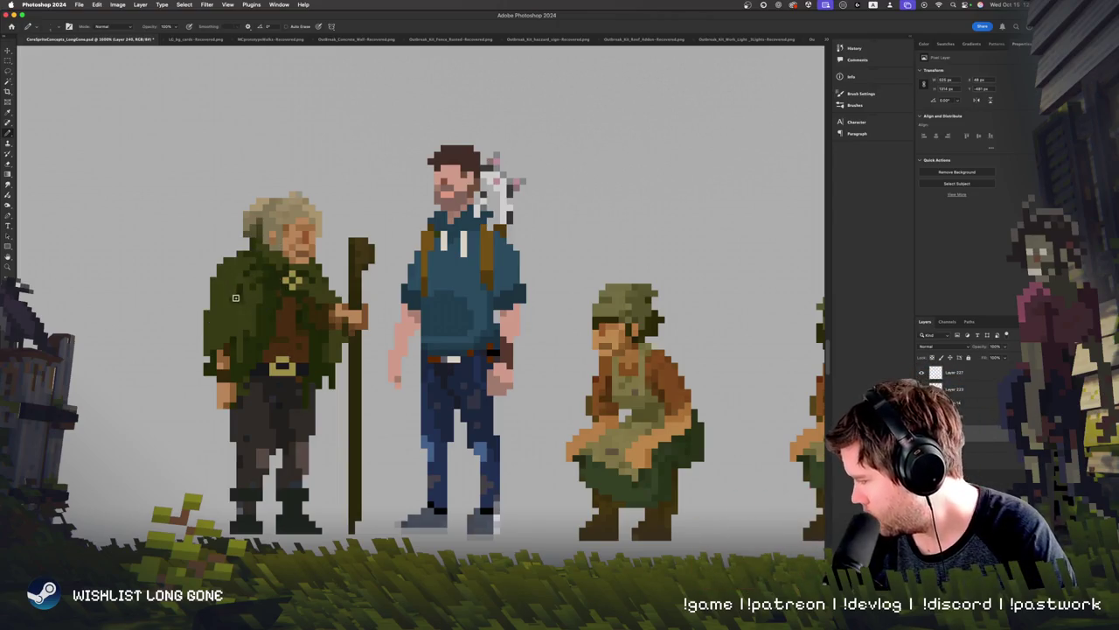
drag(238, 297, 229, 341)
key(super+z)
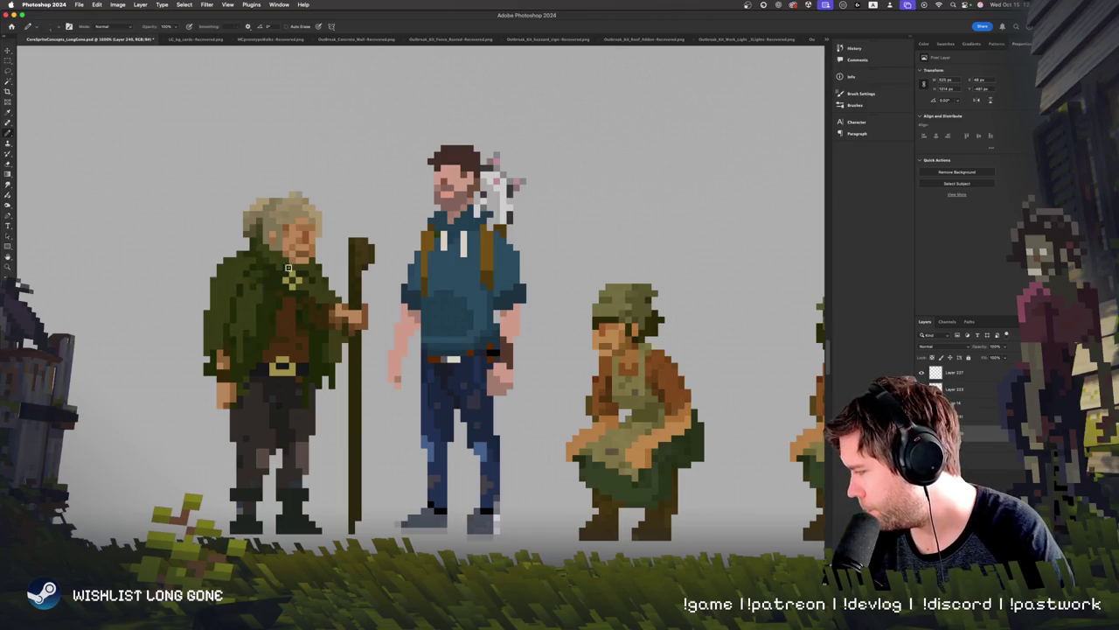
key(e)
key(super+z)
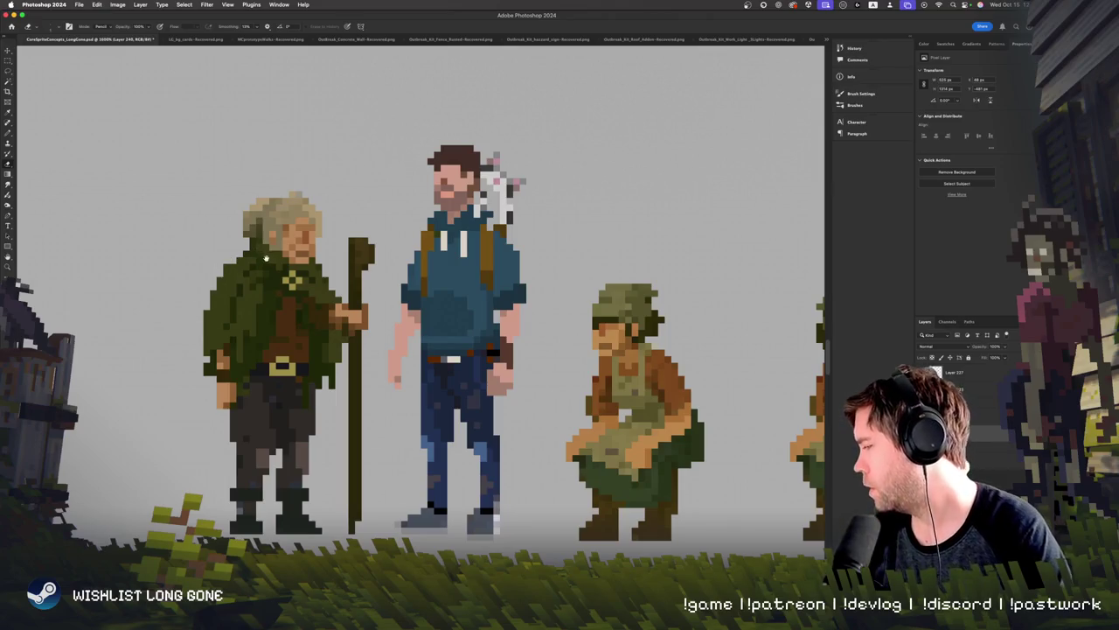
drag(266, 258, 180, 277)
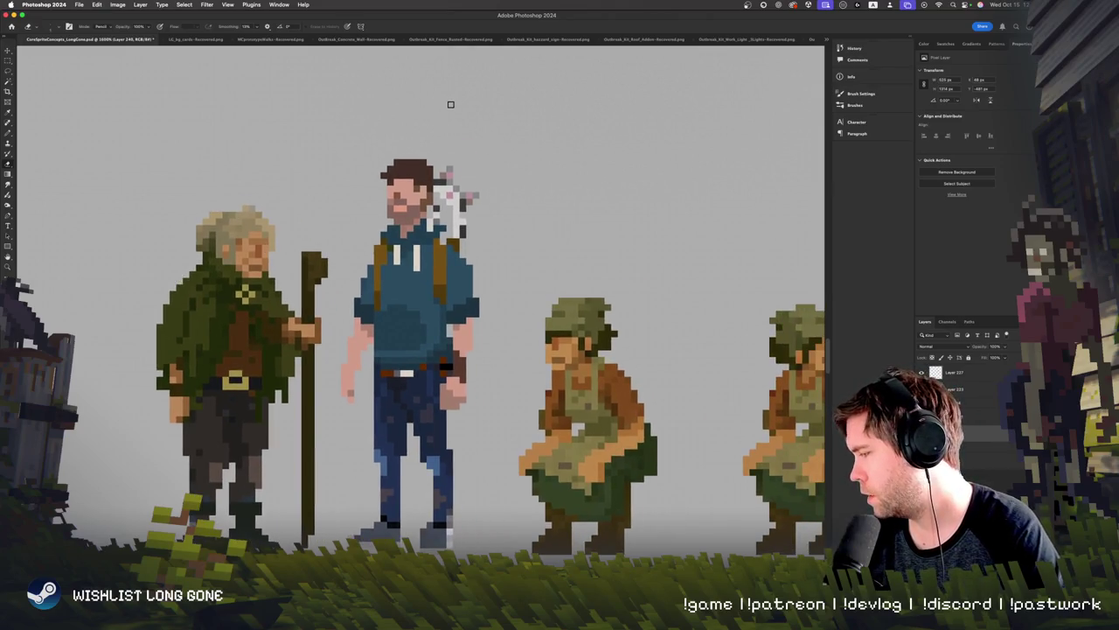
key(b)
alt+click(202, 232)
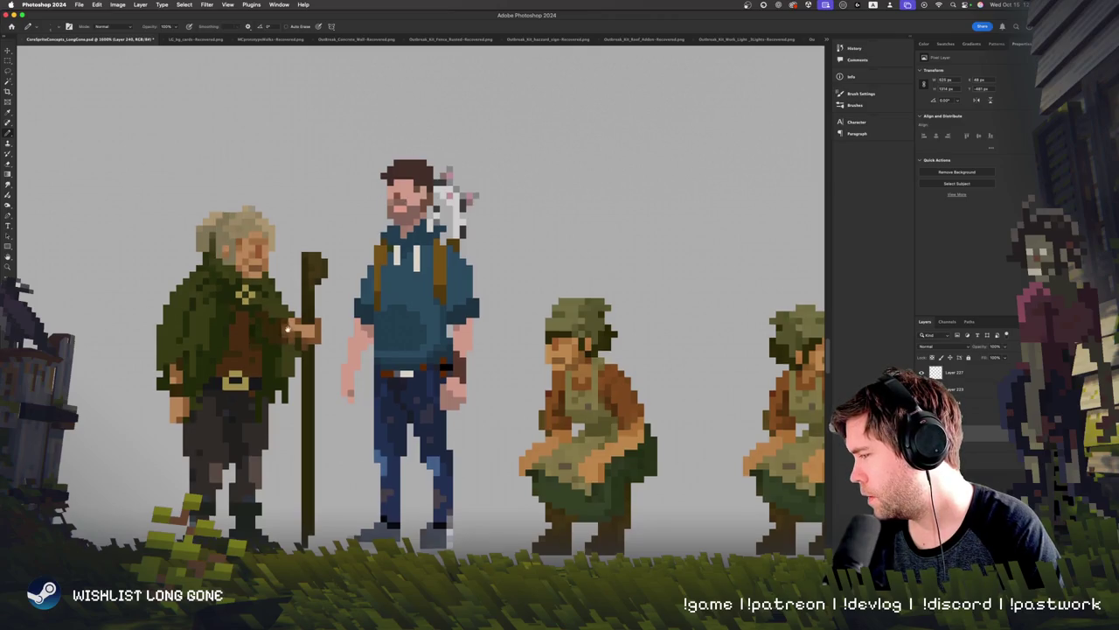
drag(404, 202, 358, 167)
alt+click(265, 235)
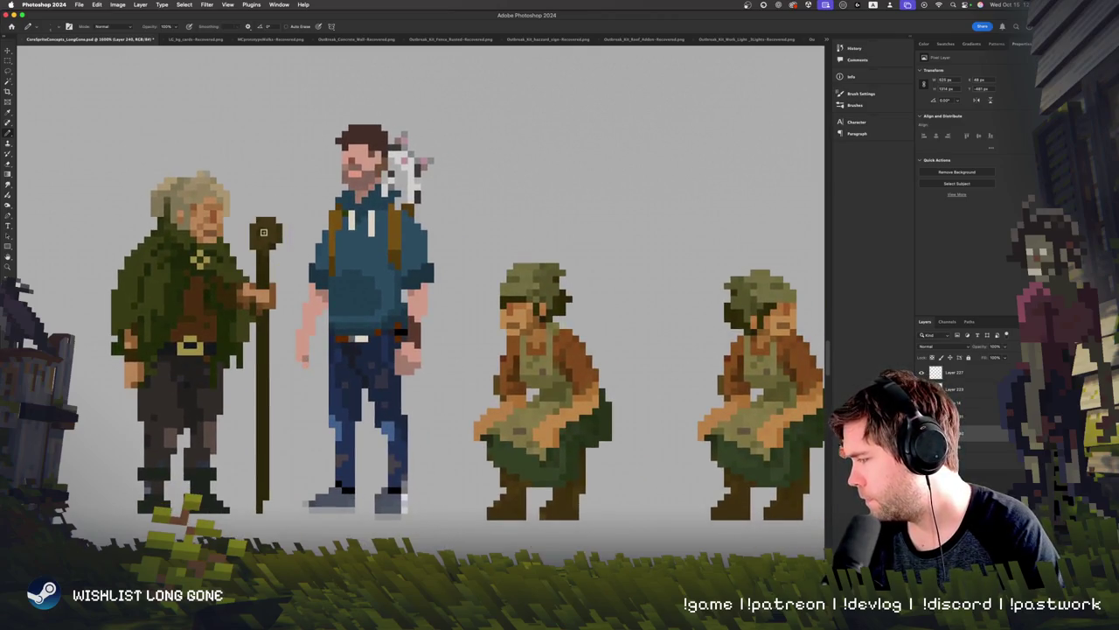
drag(255, 224, 256, 238)
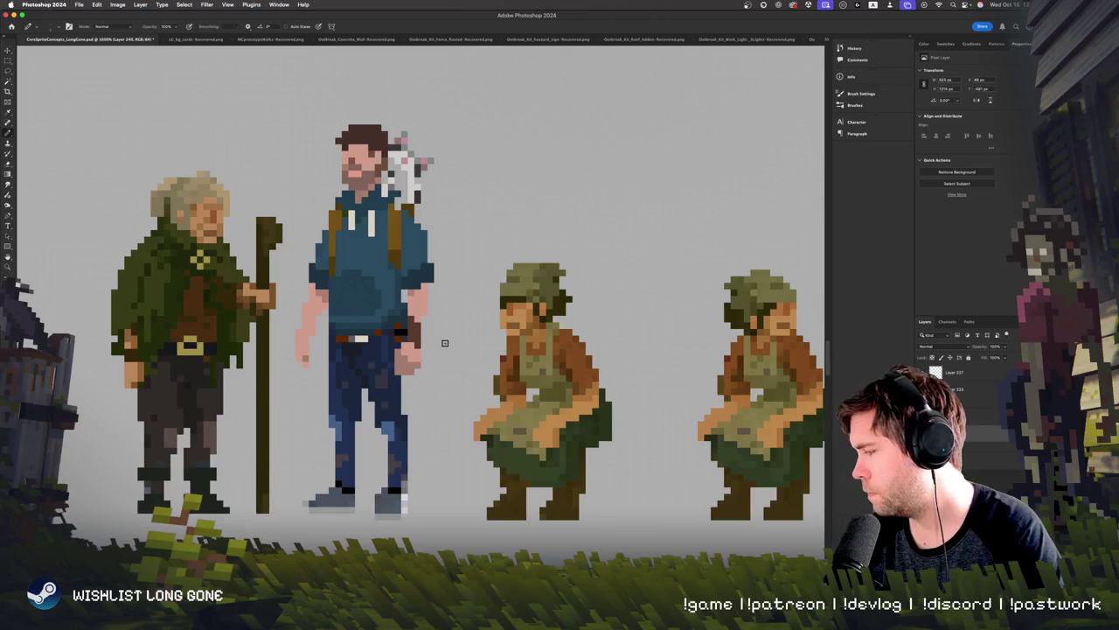
scroll(444, 343, down, 2)
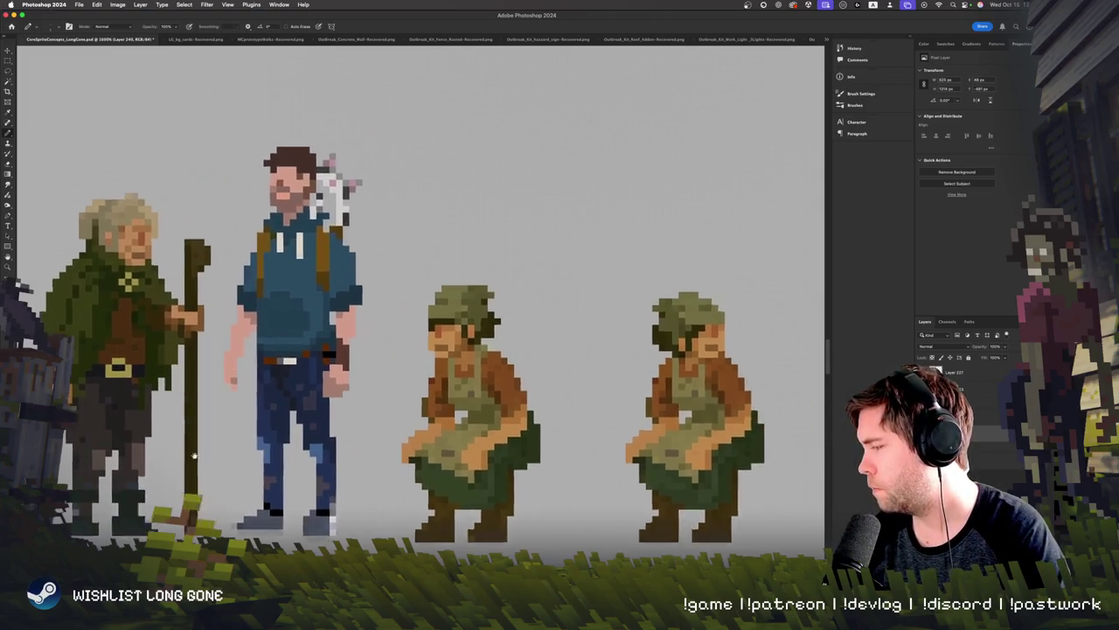
scroll(307, 394, up, 2)
scroll(196, 443, left, 3)
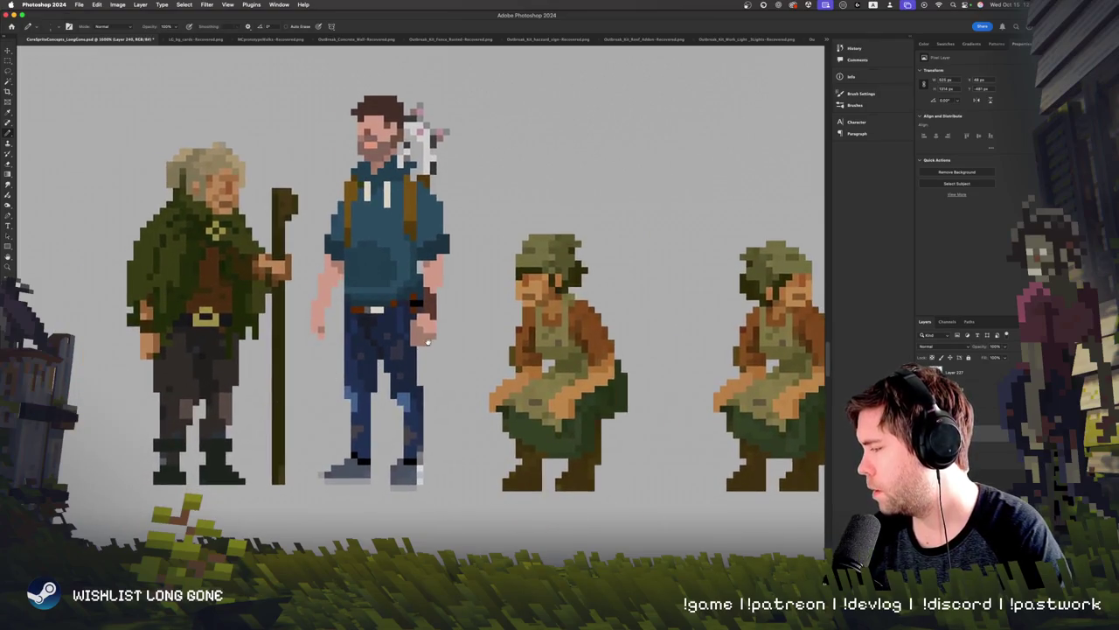
scroll(262, 306, left, 2)
key(e)
Step: Erase the staff's upper part down below the hand and sample a colour for the cane handle
drag(288, 203, 279, 260)
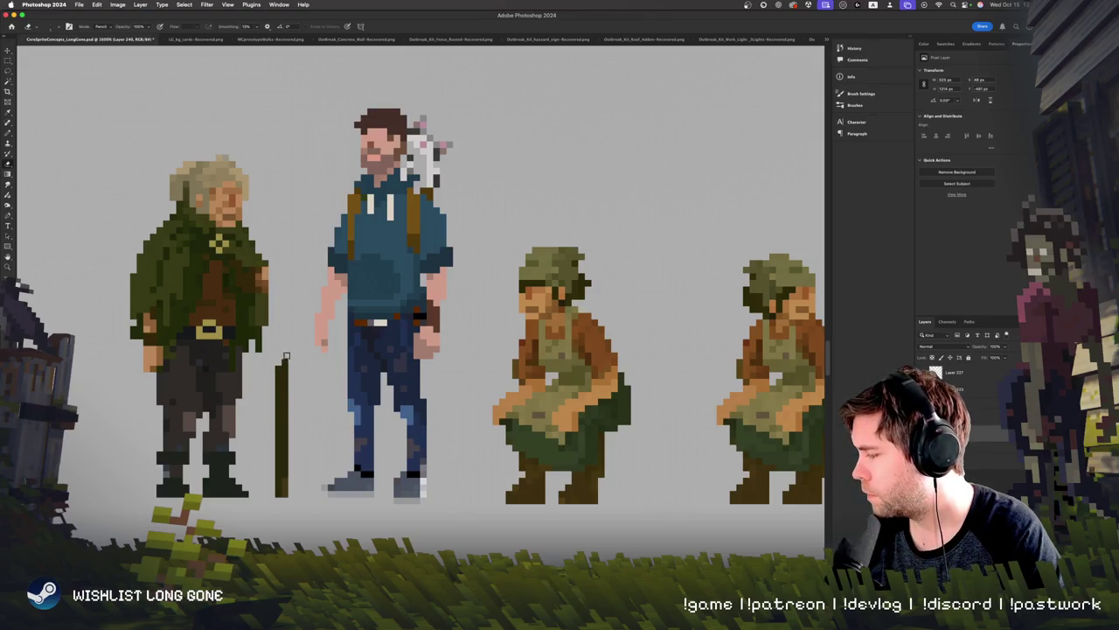
drag(286, 357, 282, 371)
key(b)
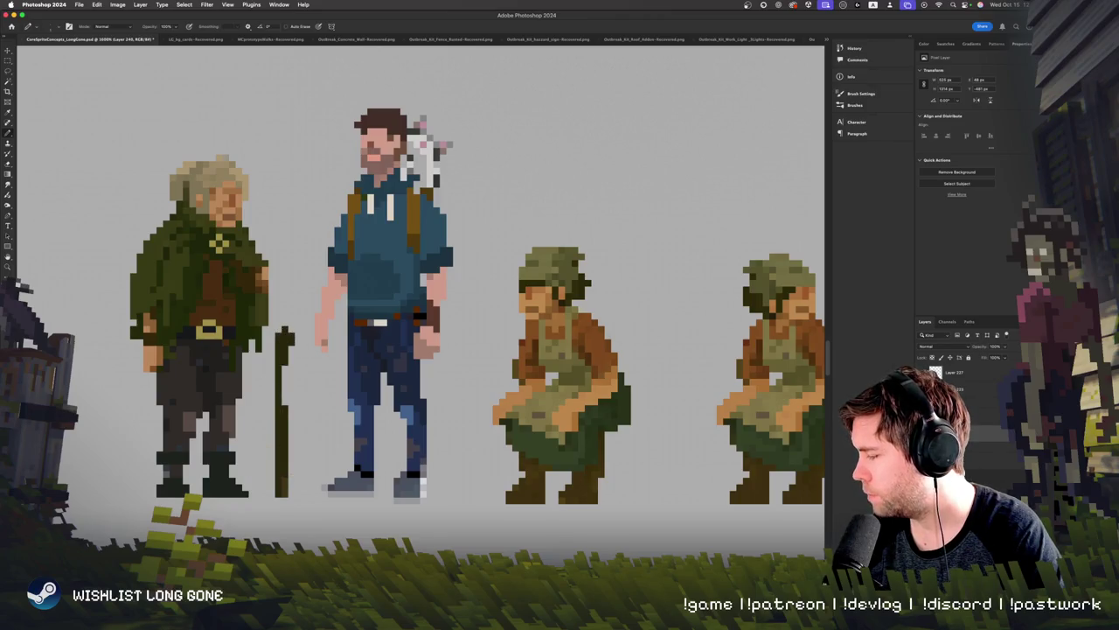
alt+click(155, 357)
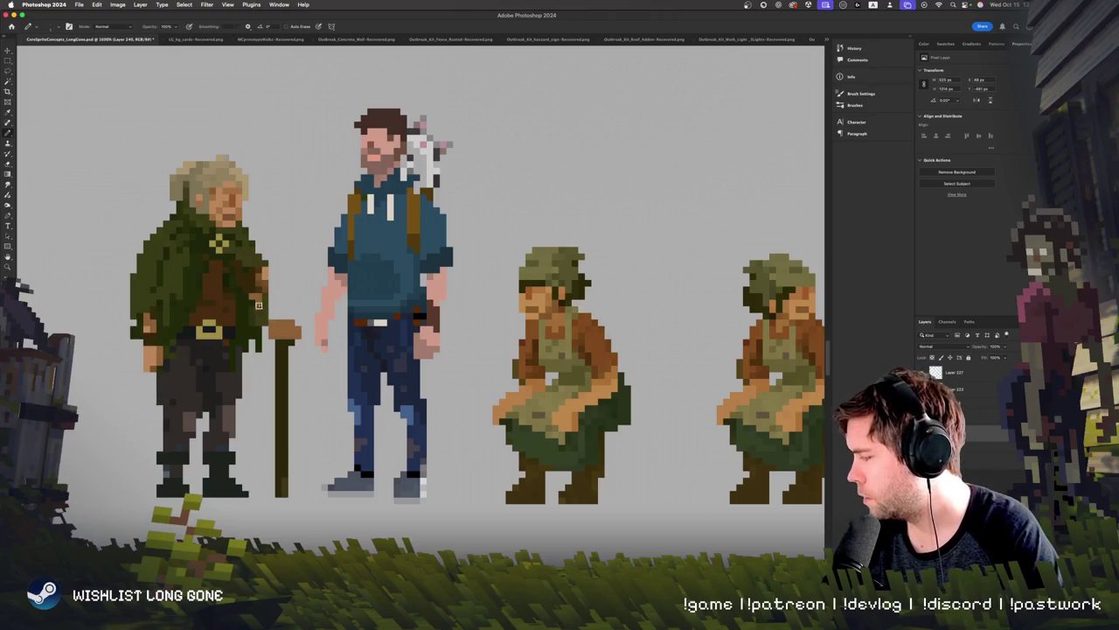
scroll(279, 317, up, 2)
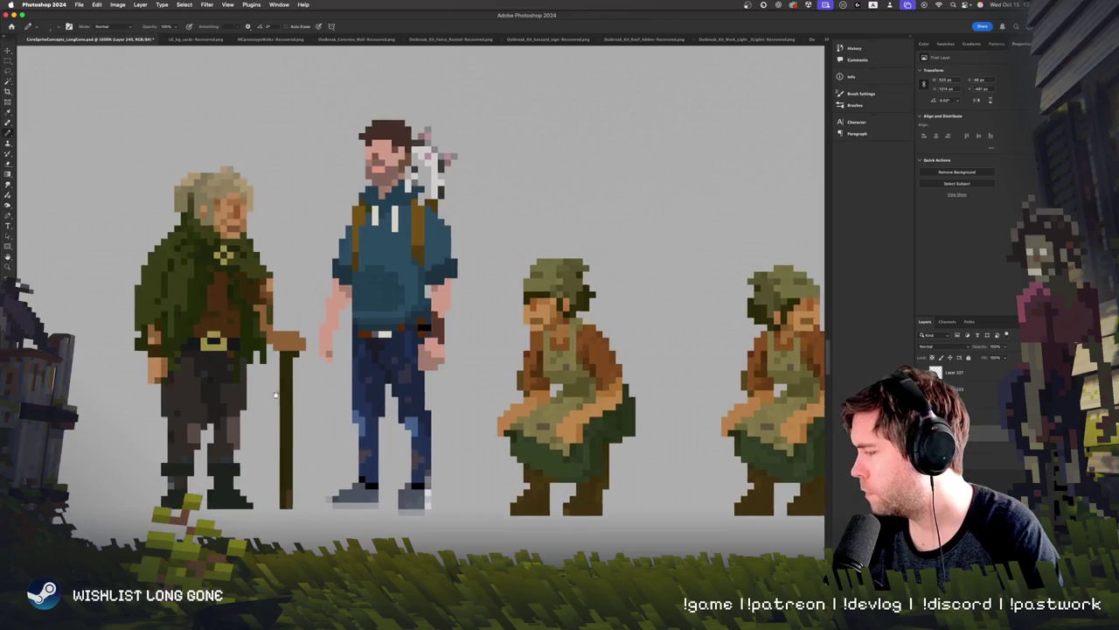
key(m)
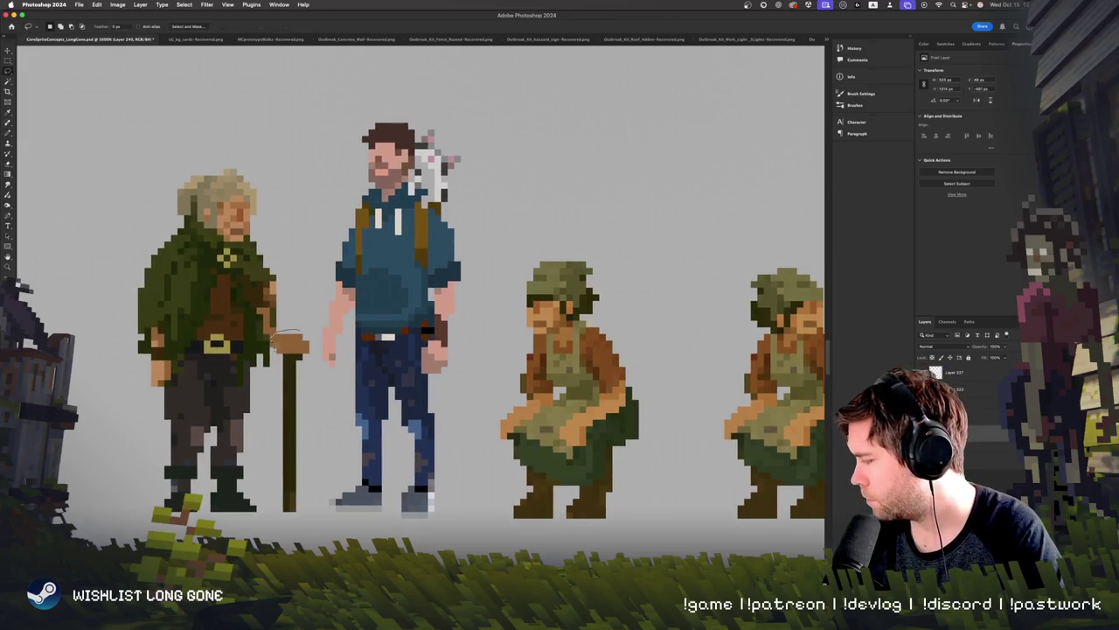
Step: Lasso the cane, nudge it left under the hand, and deselect
drag(321, 409, 306, 332)
key(v)
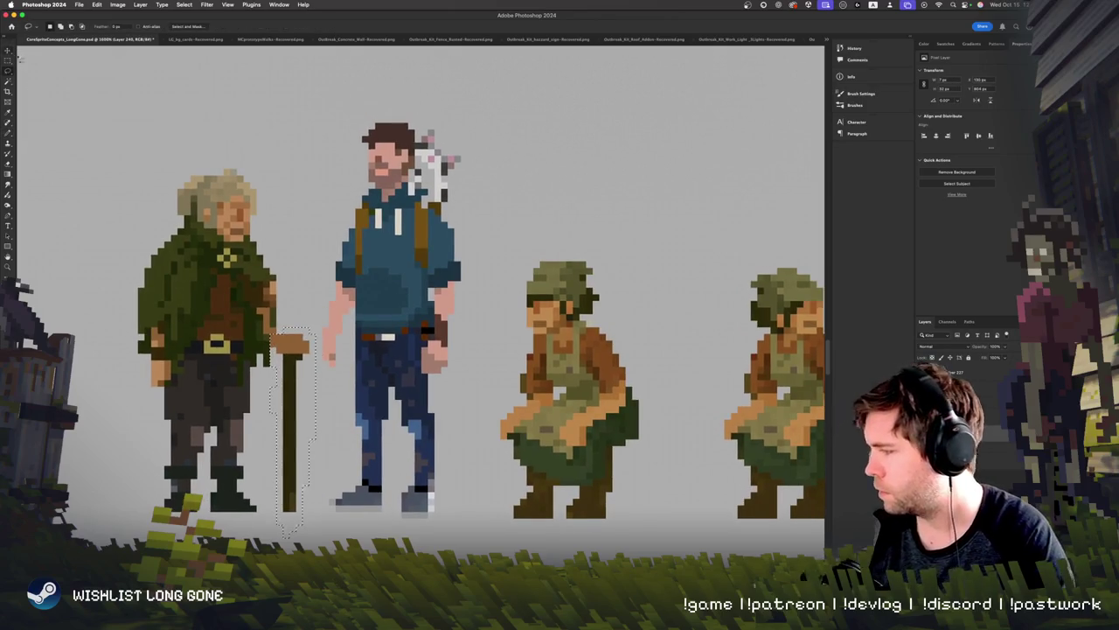
key(Left)
key(Left)
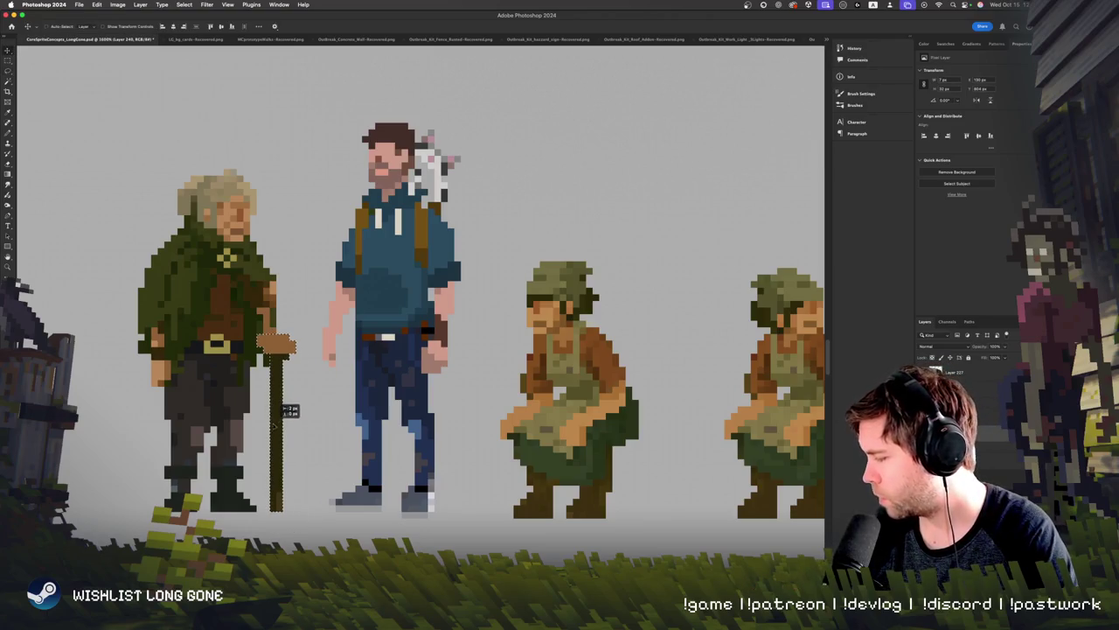
key(m)
key(ctrl+d)
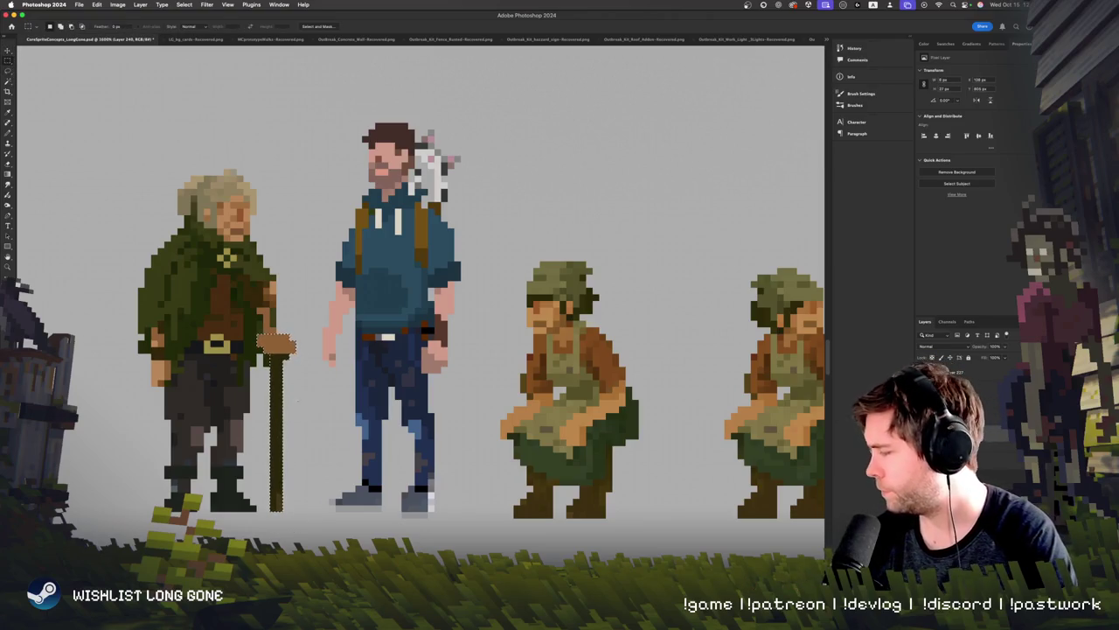
Step: Sample cane and chest colours and touch up nearby pixels, undoing one edit
key(b)
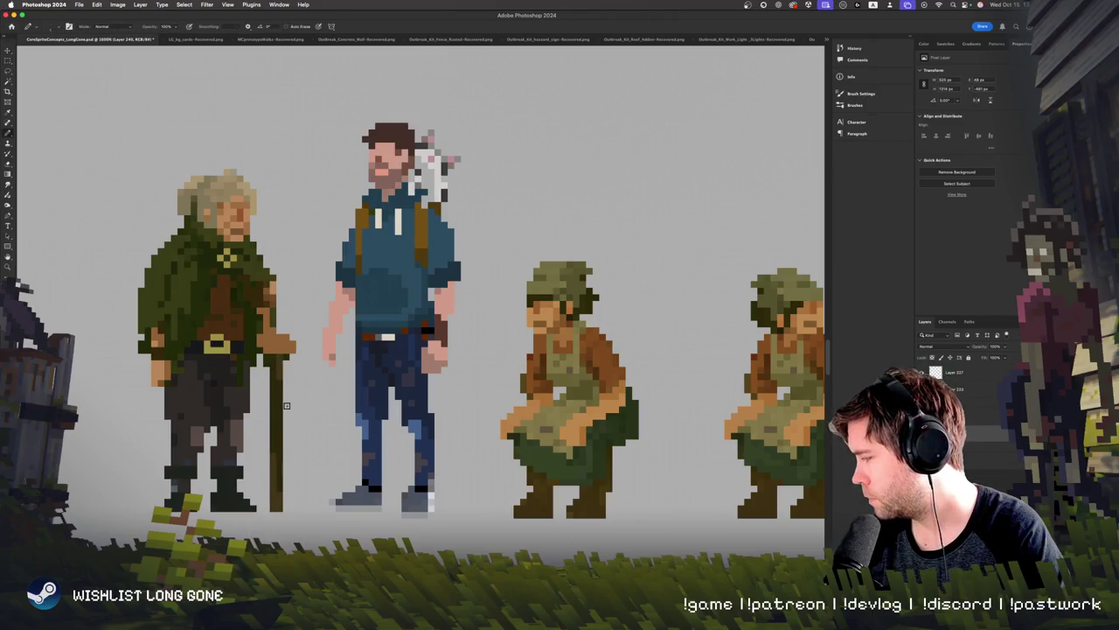
alt+click(266, 332)
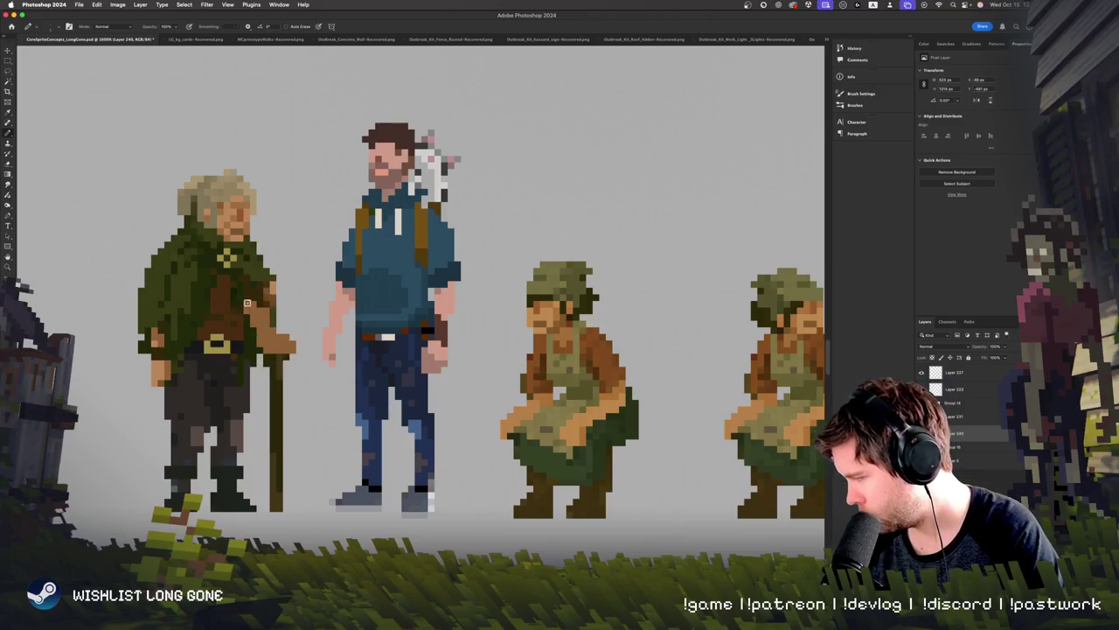
alt+click(275, 335)
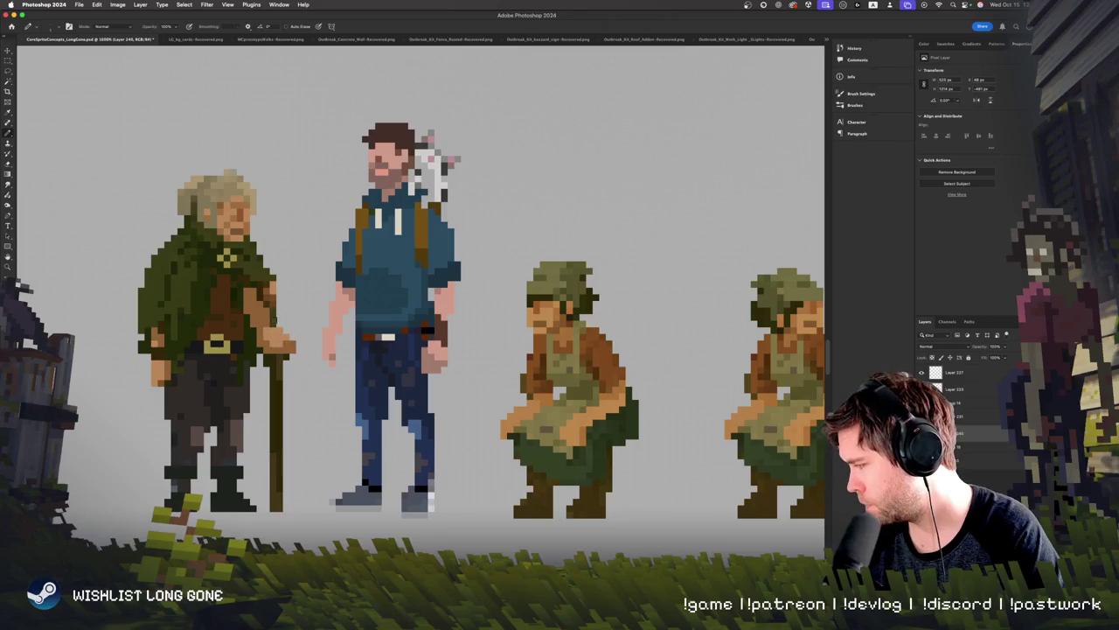
alt+click(278, 320)
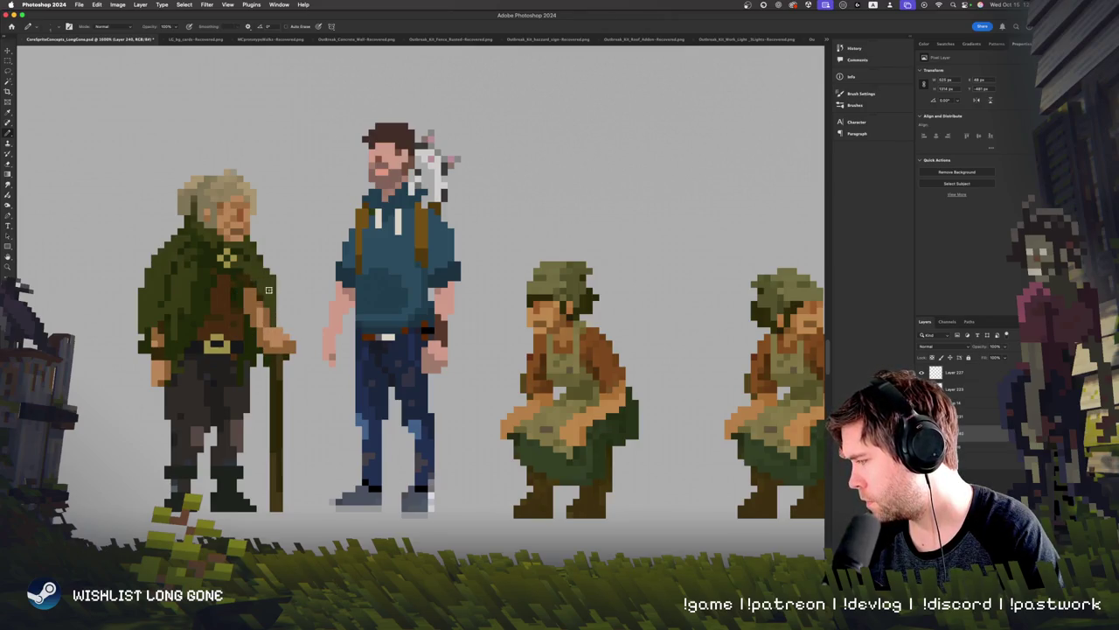
key(e)
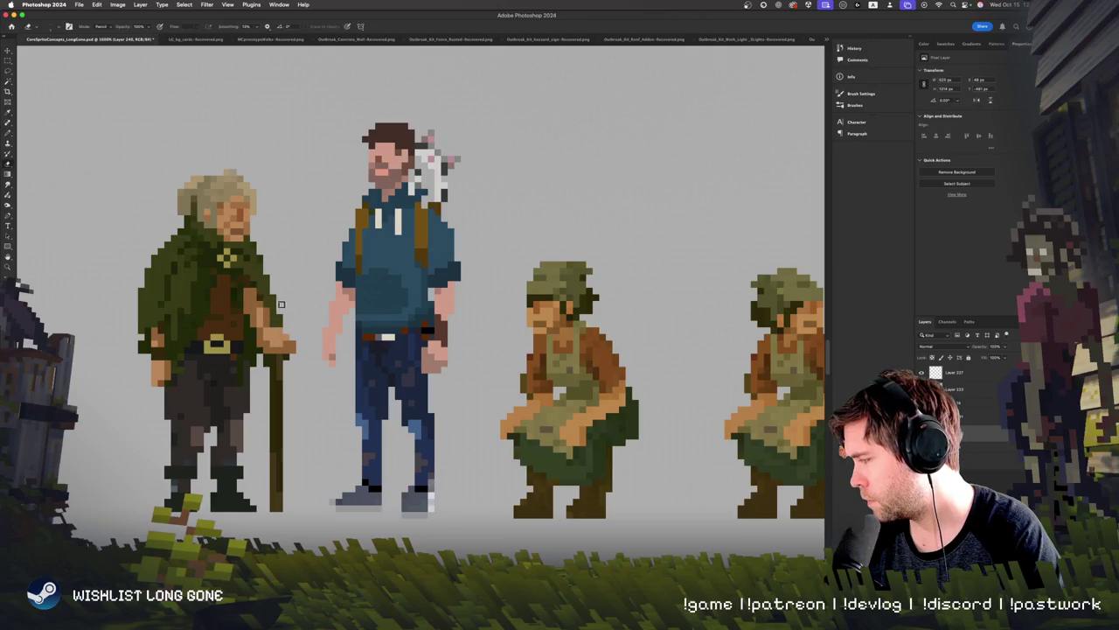
key(b)
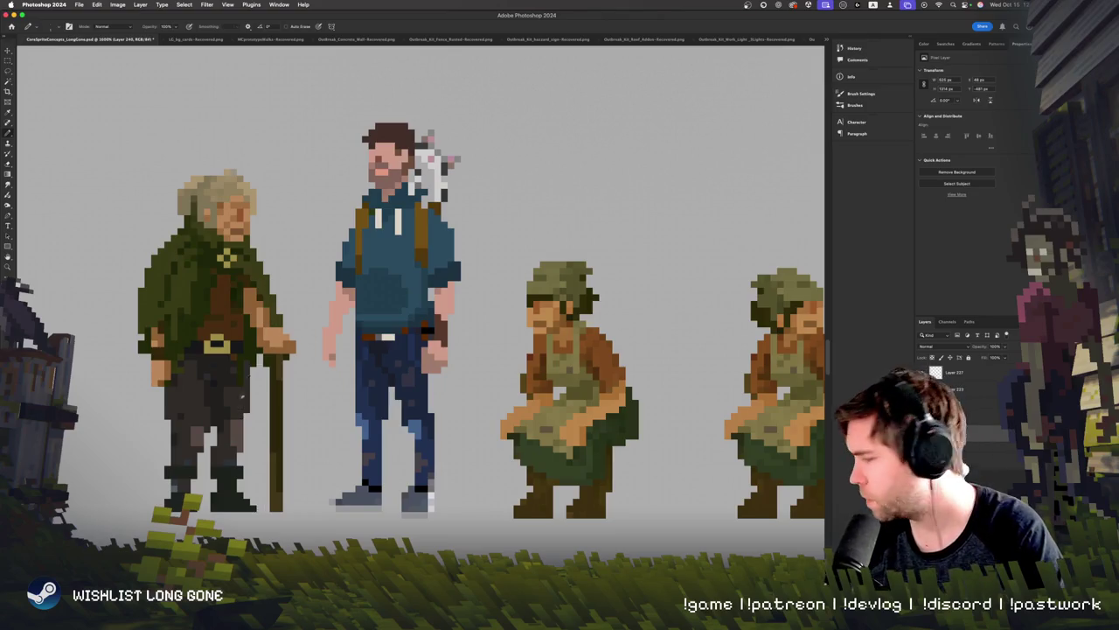
key(ctrl+z)
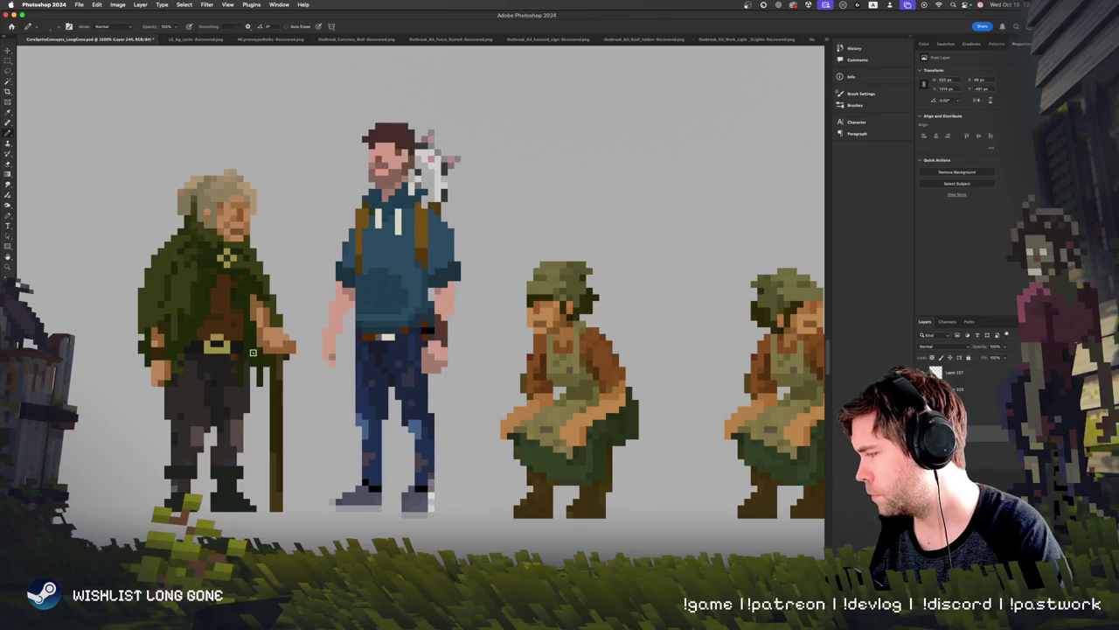
alt+click(223, 296)
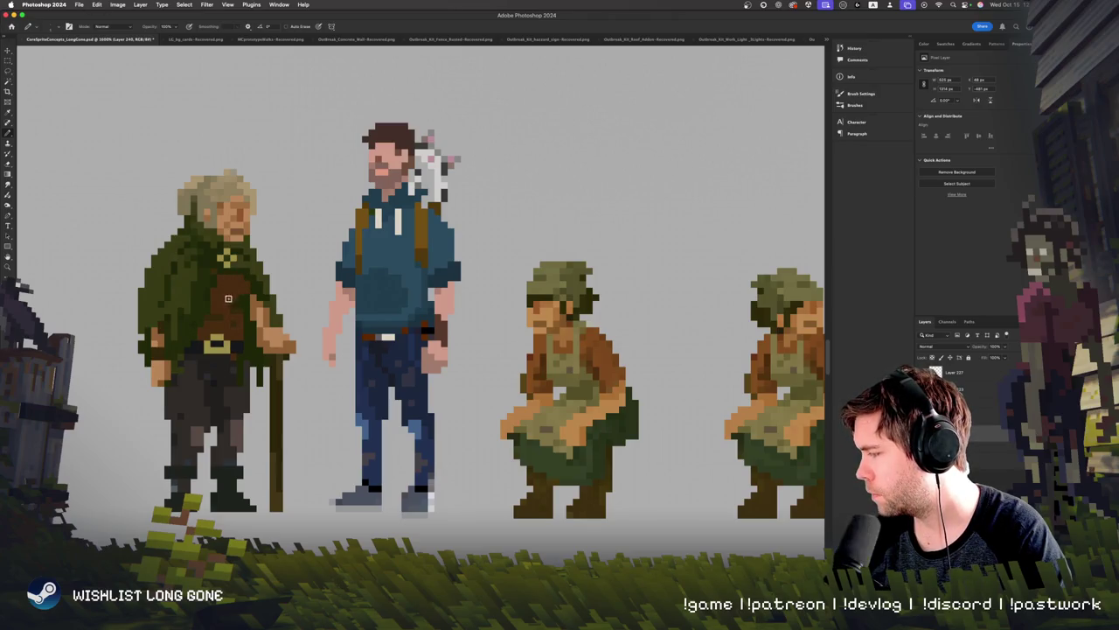
alt+click(247, 330)
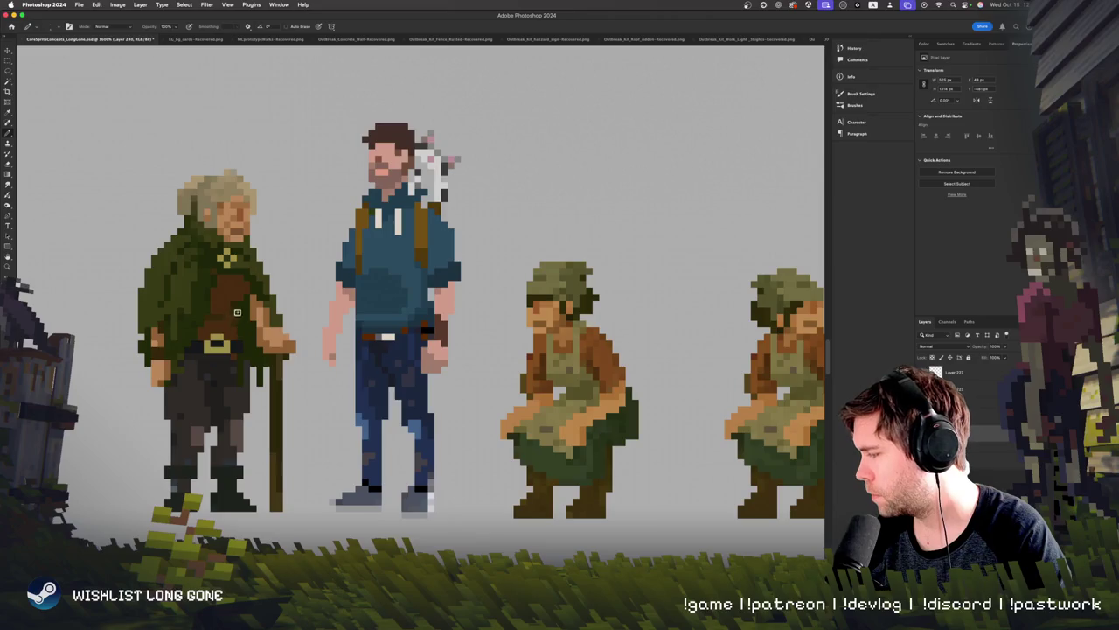
scroll(276, 329, up, 2)
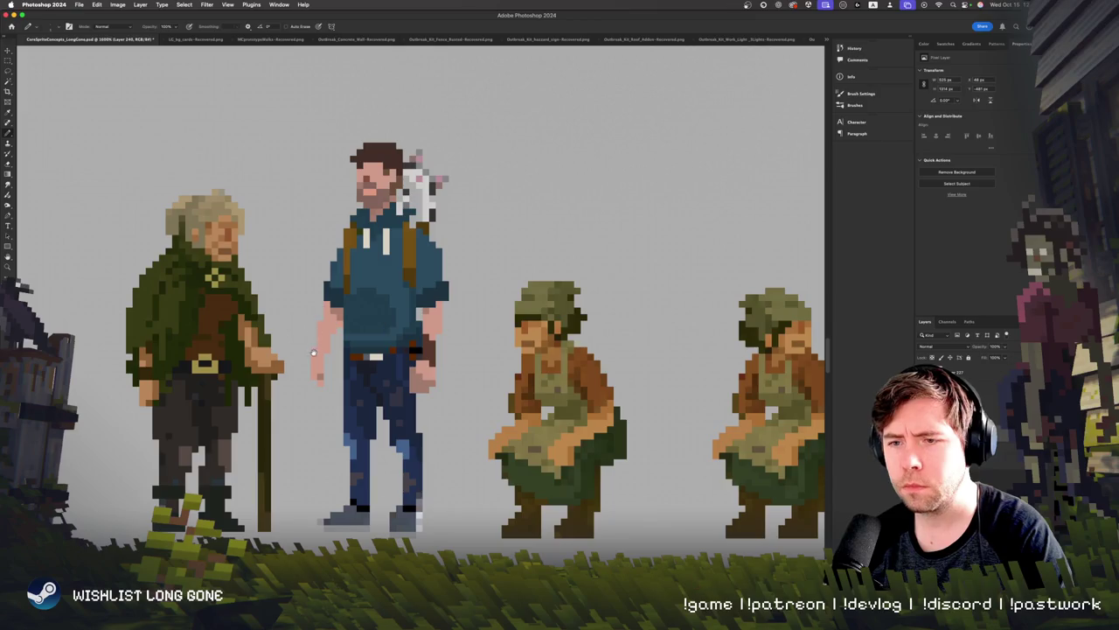
scroll(262, 315, down, 1)
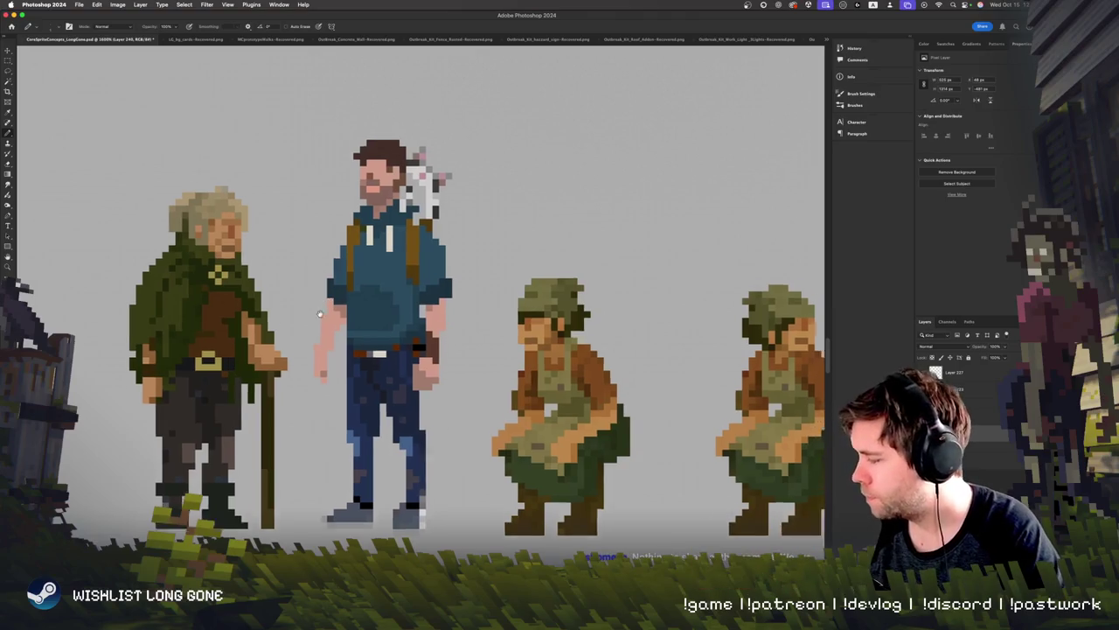
scroll(303, 276, down, 2)
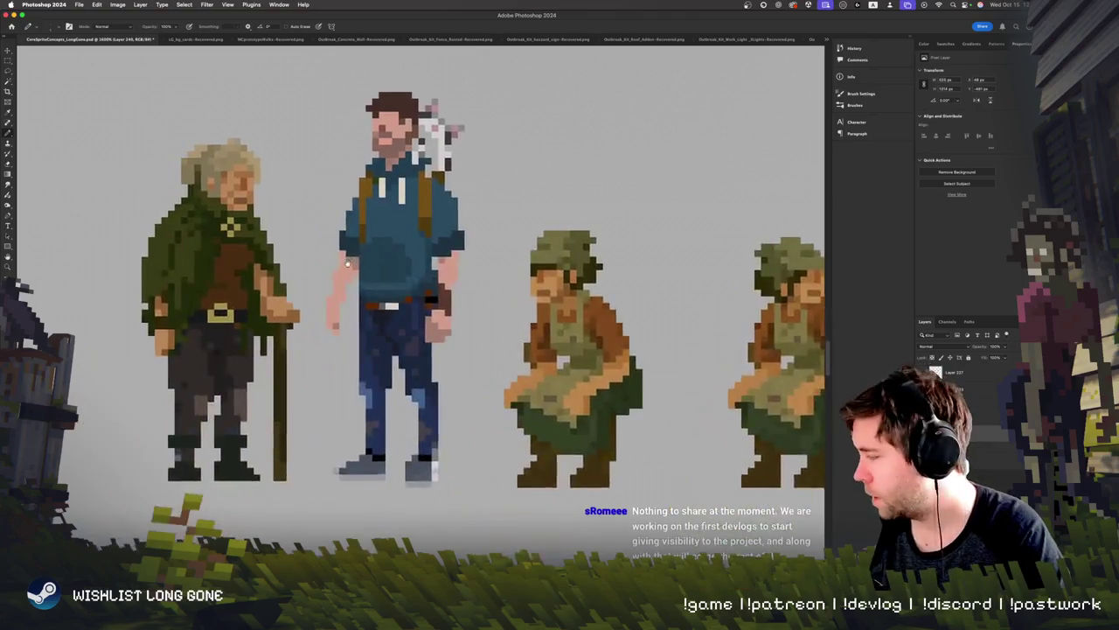
scroll(302, 277, up, 3)
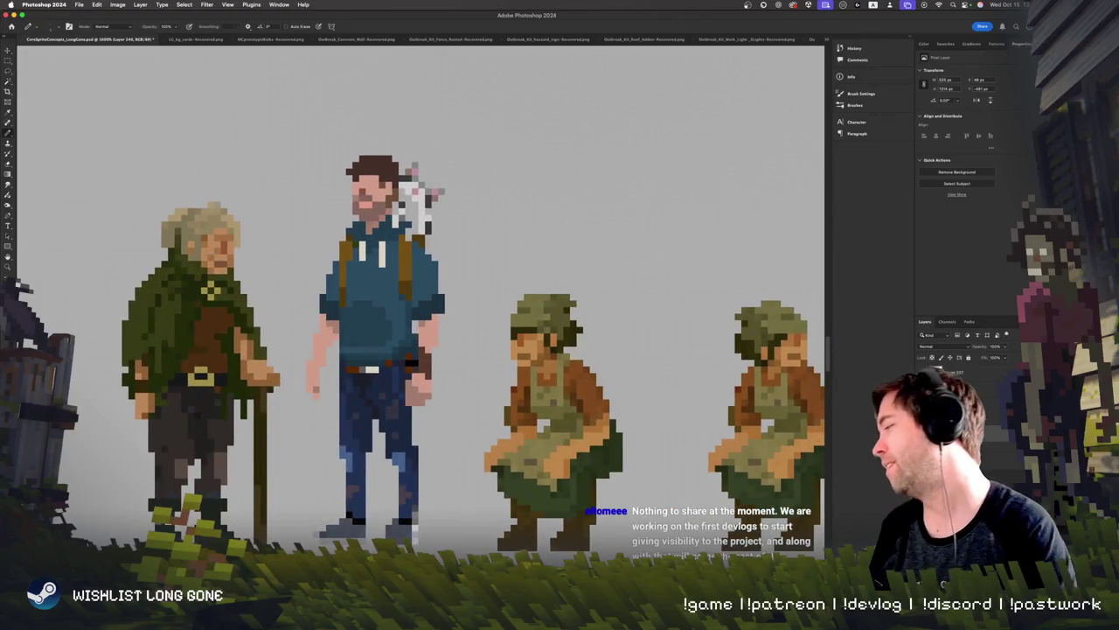
key(super+minus)
key(super+minus)
key(super+minus)
key(super+minus)
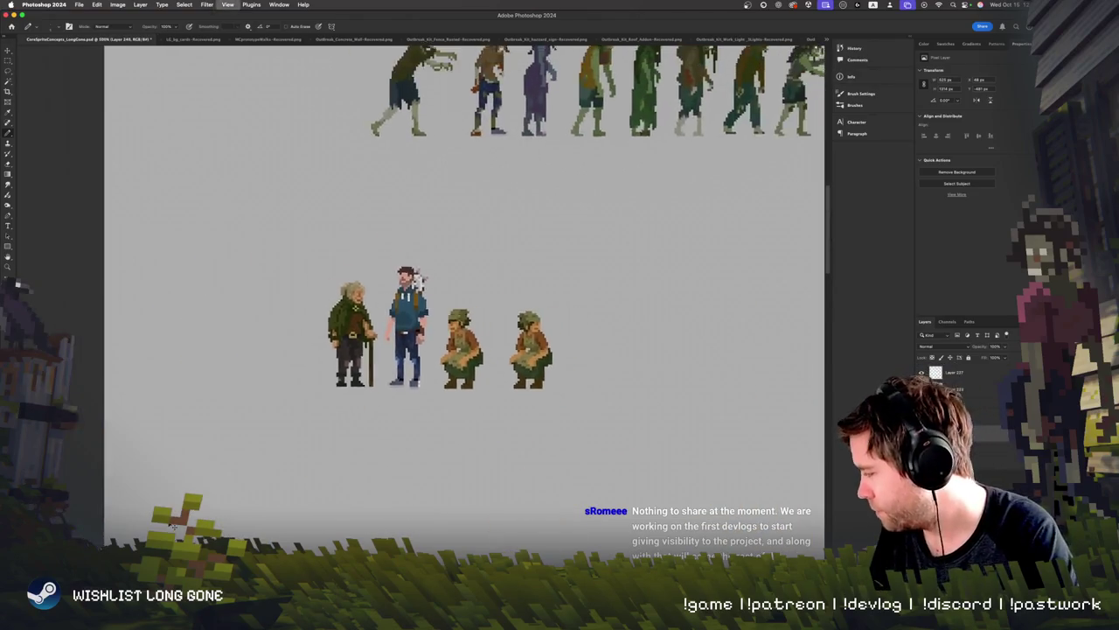
key(super+plus)
key(super+minus)
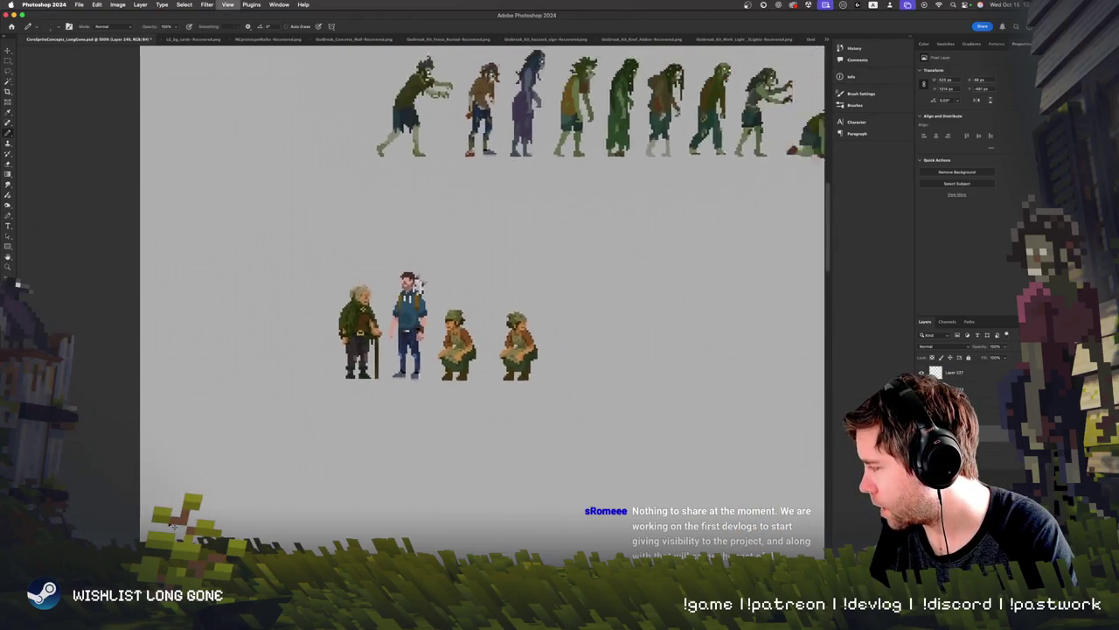
key(super+plus)
key(super+plus)
key(super+plus)
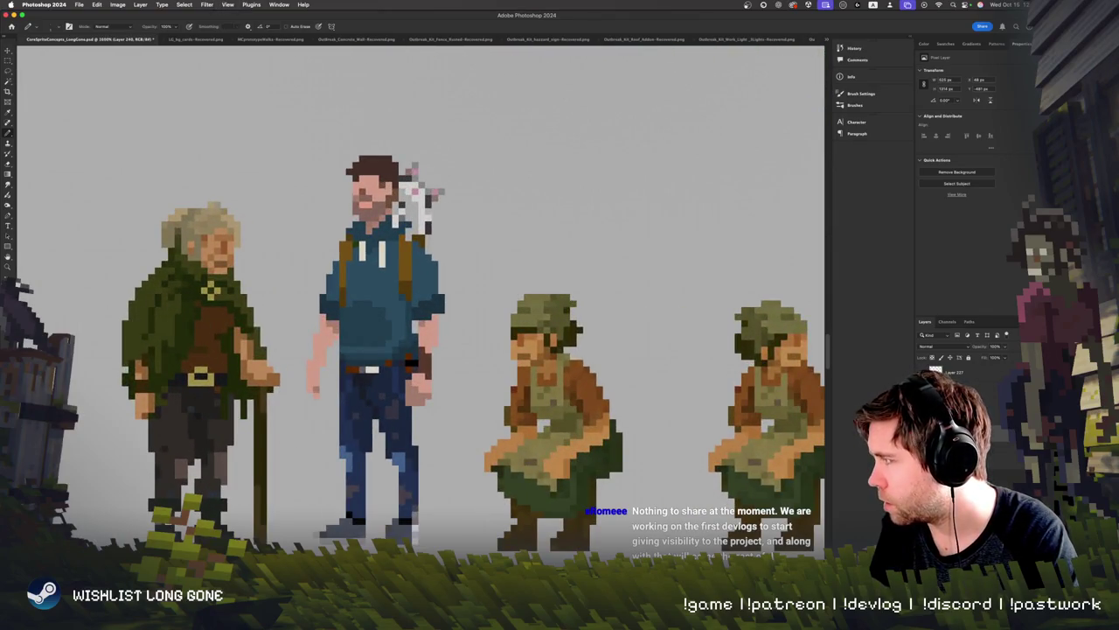
key(super+minus)
key(super+minus)
key(super+plus)
key(super+plus)
key(super+minus)
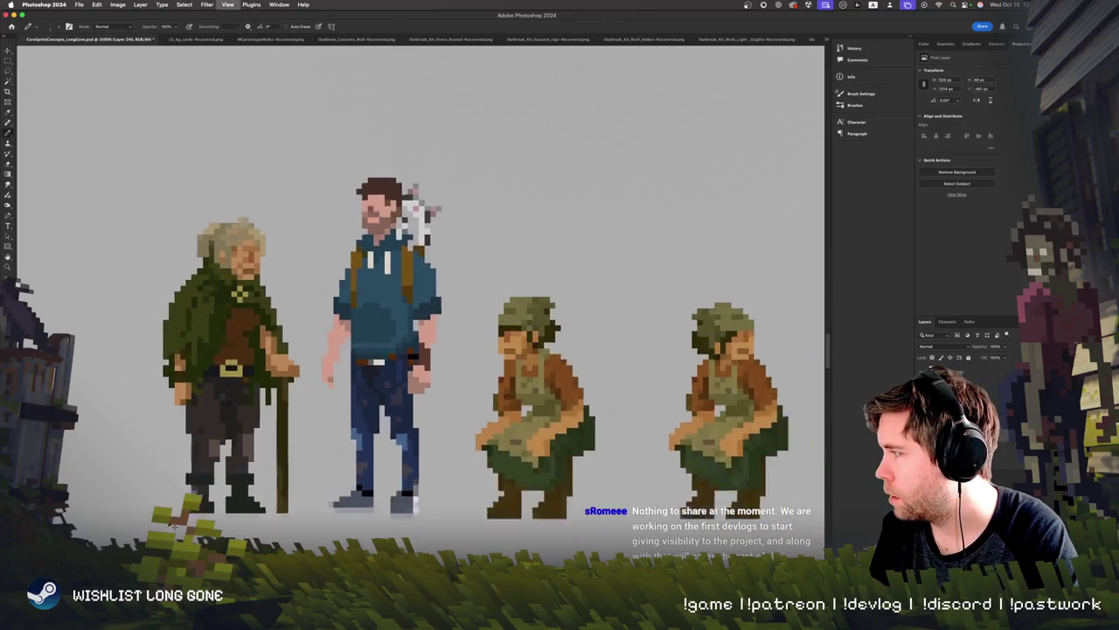
key(super+minus)
key(super+minus)
key(super+plus)
key(super+plus)
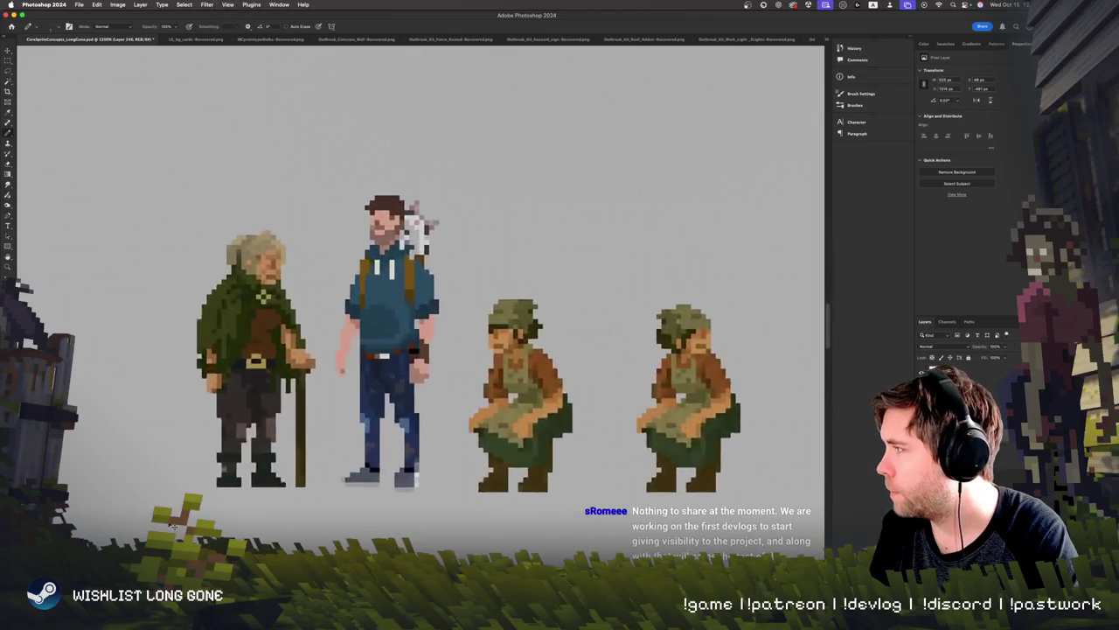
key(super+plus)
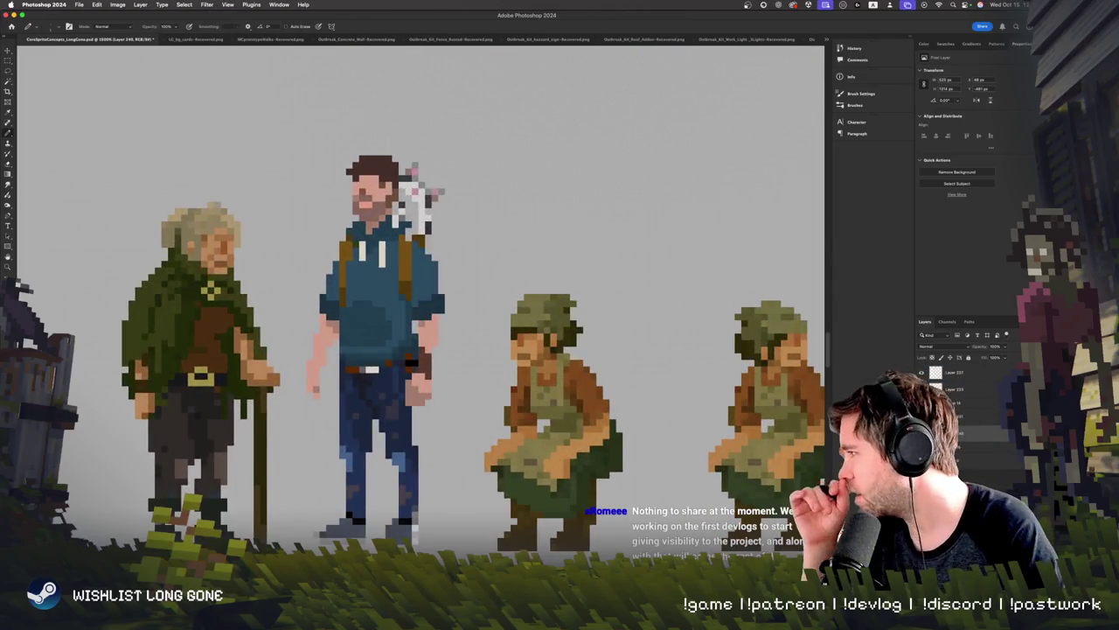
scroll(365, 447, down, 3)
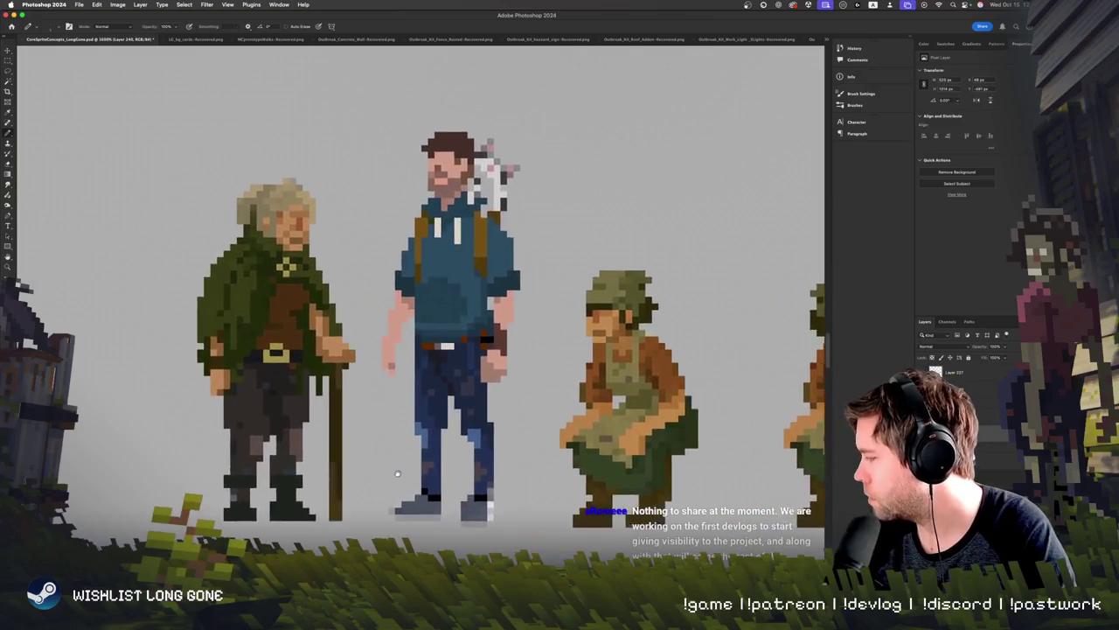
scroll(365, 448, right, 3)
scroll(440, 457, left, 5)
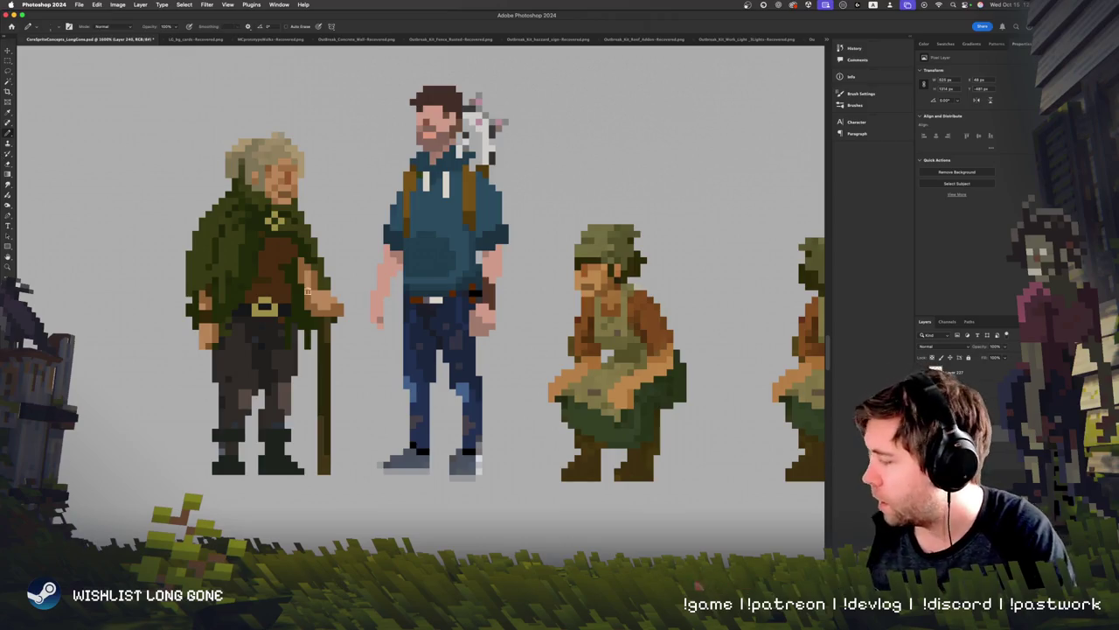
Step: Touch up the old man's hand and cane pixels, alternating Eraser and Pencil
scroll(333, 343, up, 2)
scroll(332, 343, left, 2)
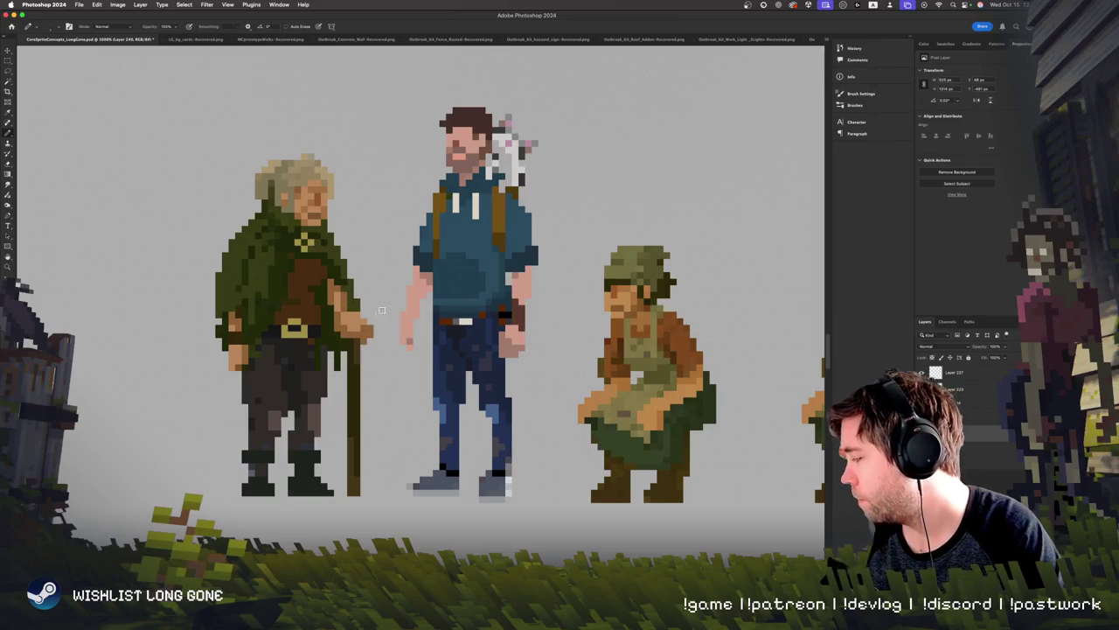
key(e)
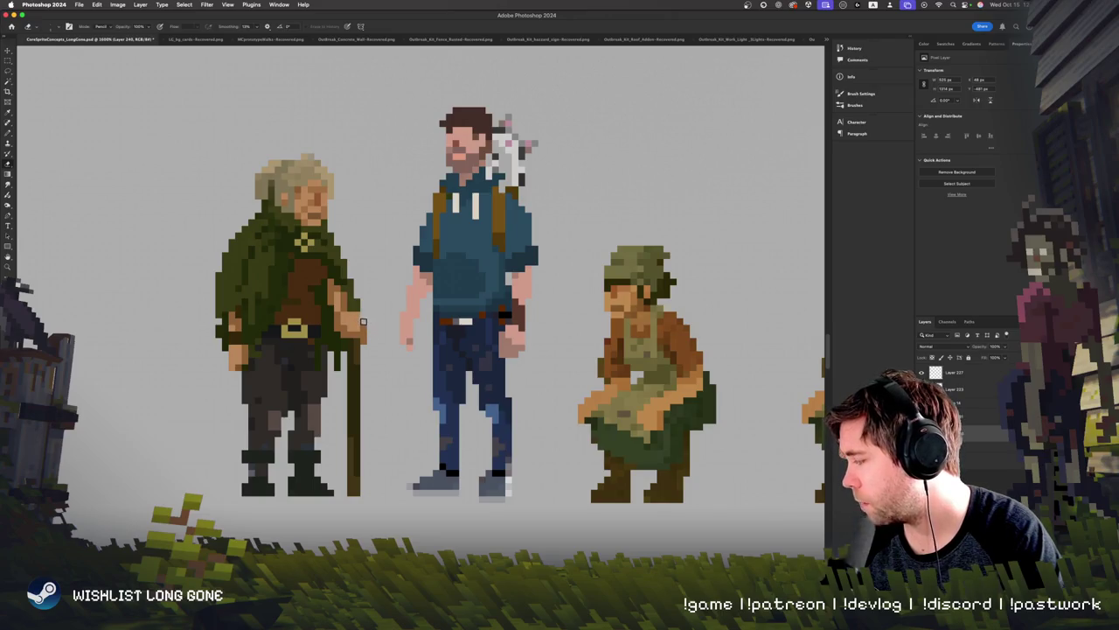
key(b)
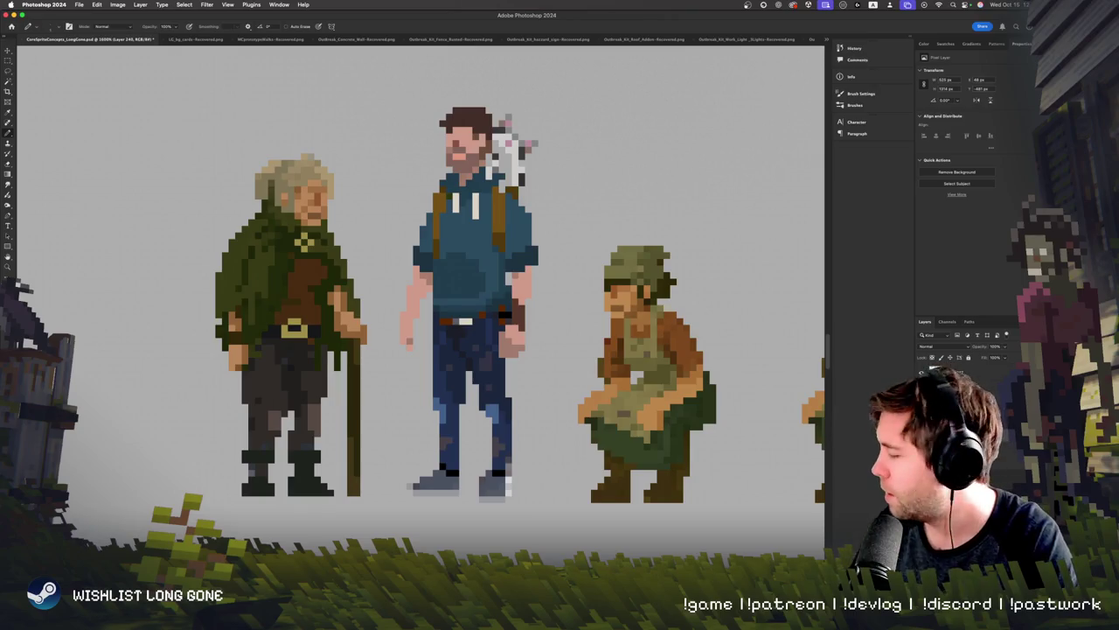
Step: Sample the cloak green and chest colour to repaint the old man's cloak pixels
scroll(269, 296, right, 2)
alt+click(210, 296)
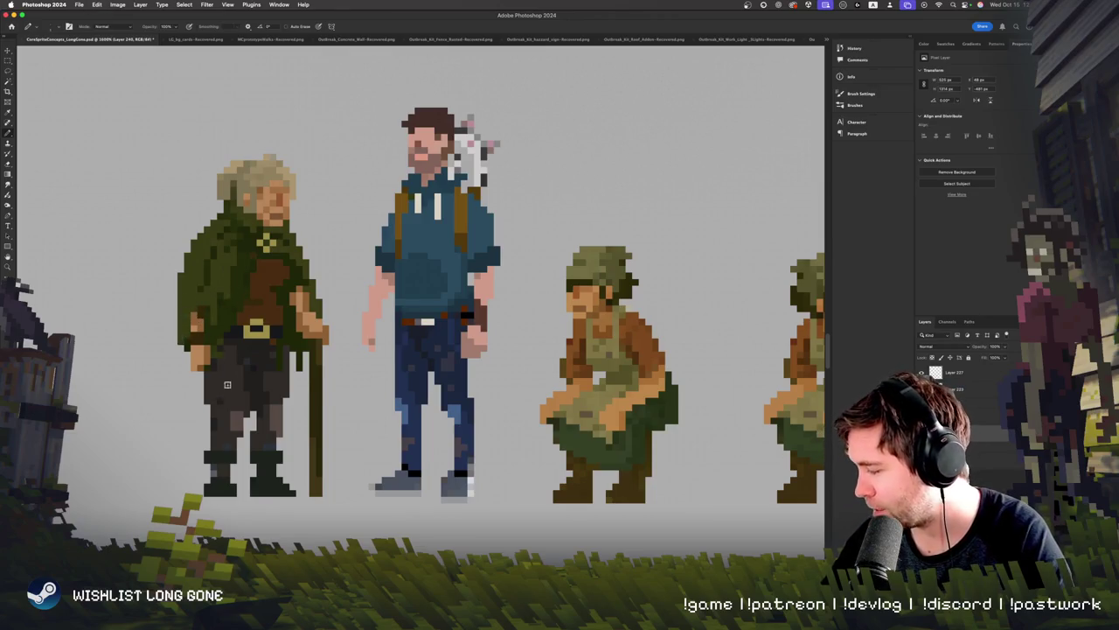
scroll(347, 285, up, 1)
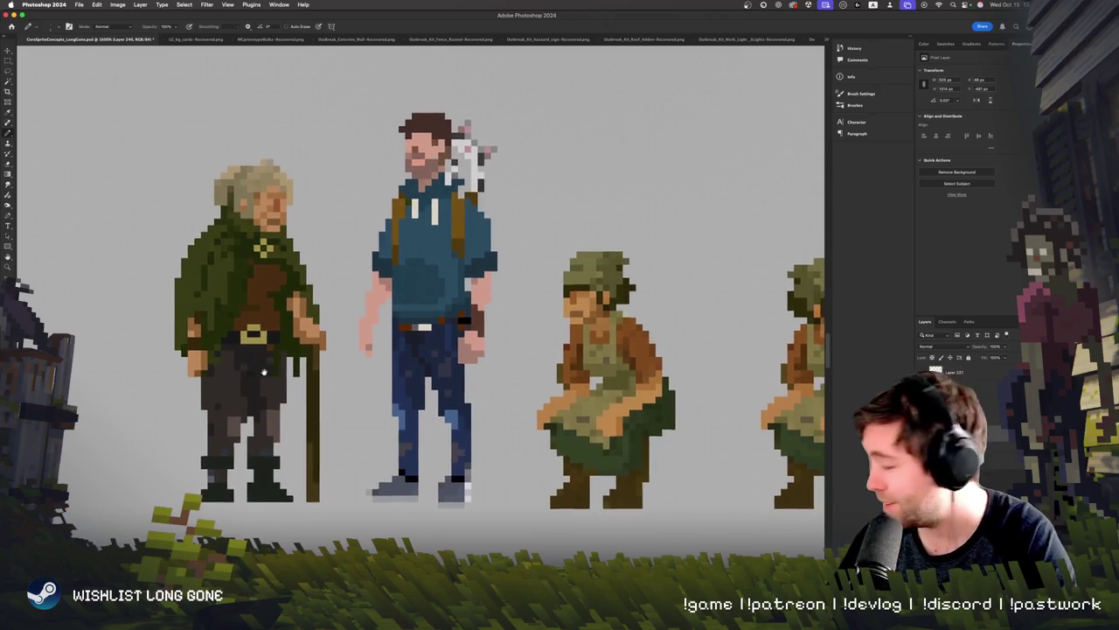
alt+click(248, 312)
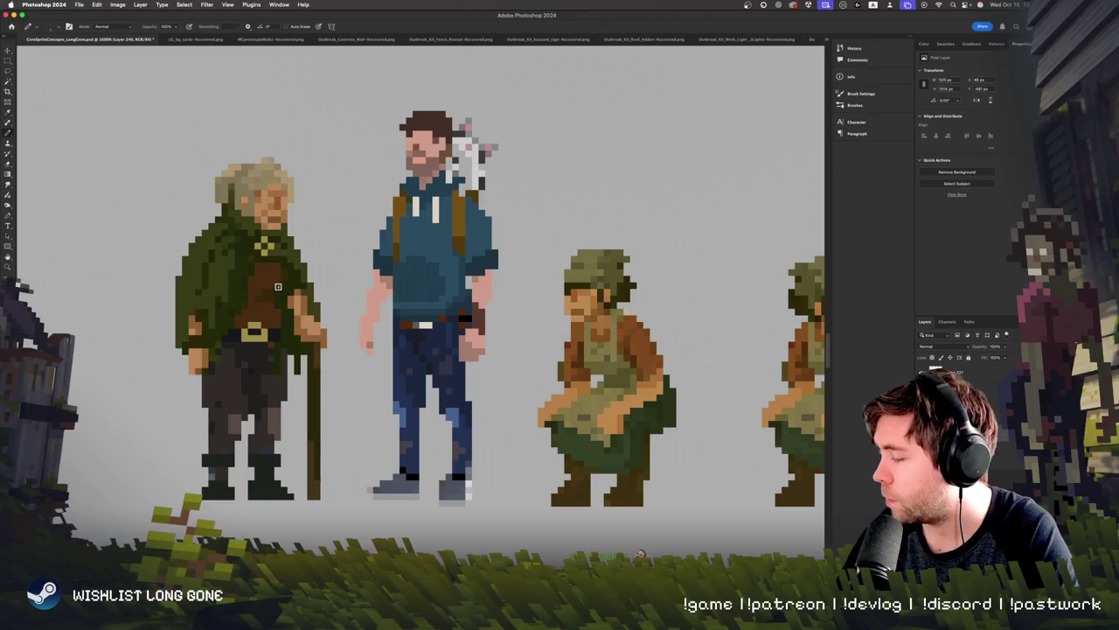
scroll(305, 351, up, 3)
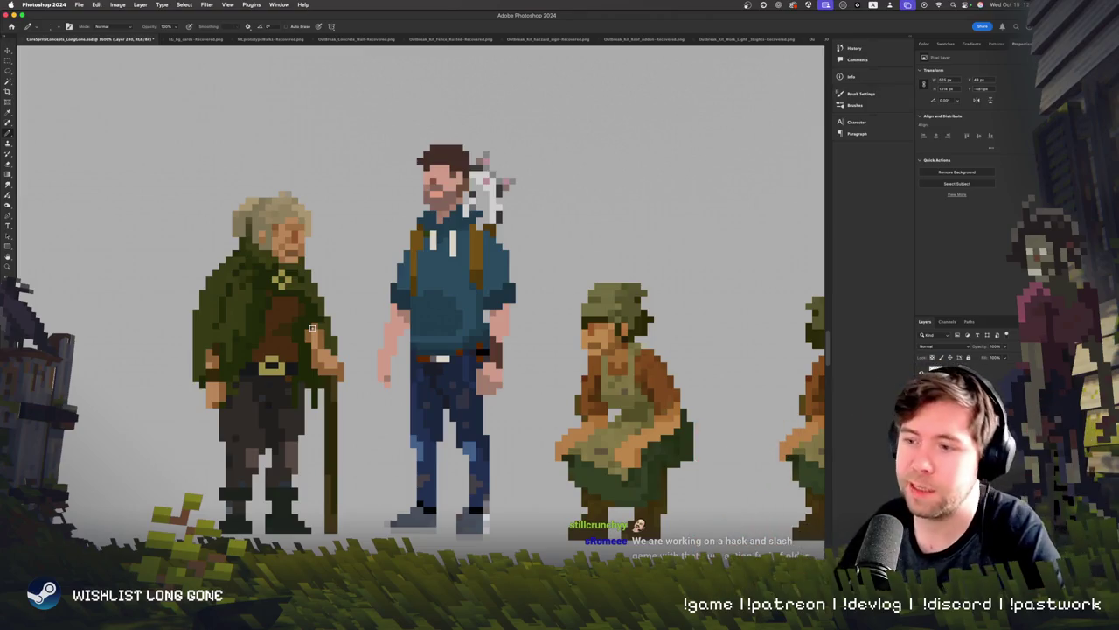
Step: Fix the hand and cane pixels with Eraser and Pencil, undoing the last cane stroke
scroll(317, 404, down, 2)
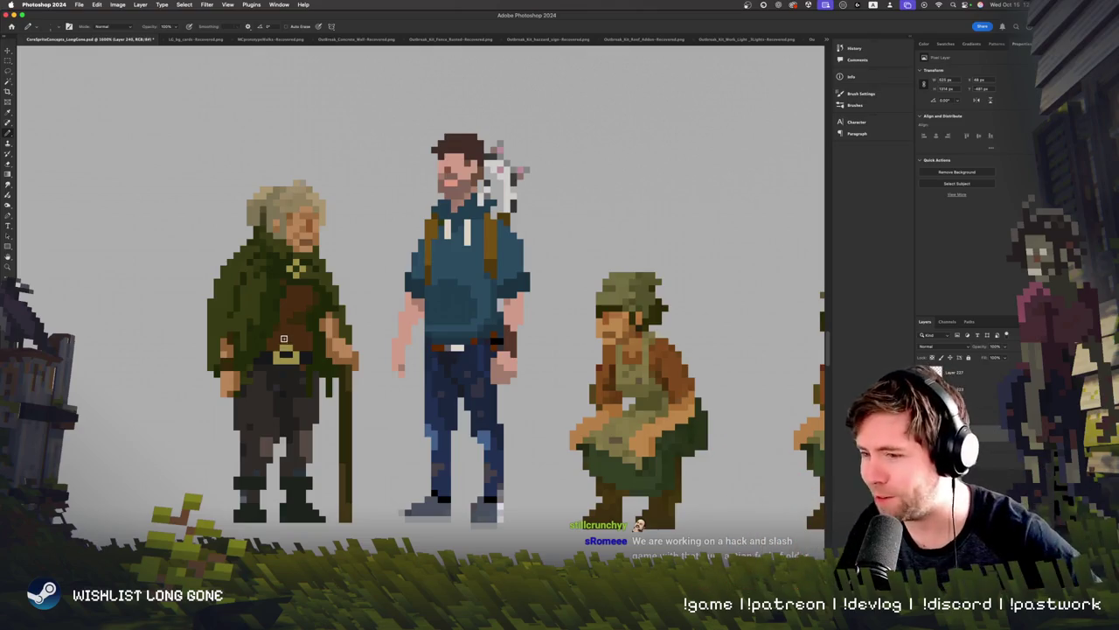
scroll(298, 336, down, 1)
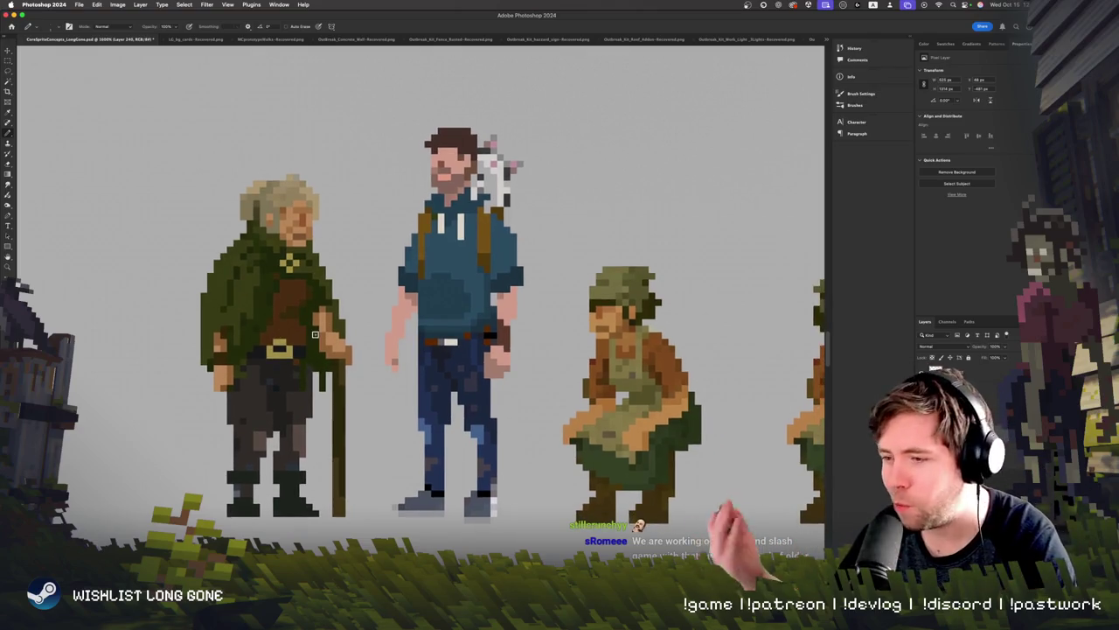
scroll(368, 386, down, 1)
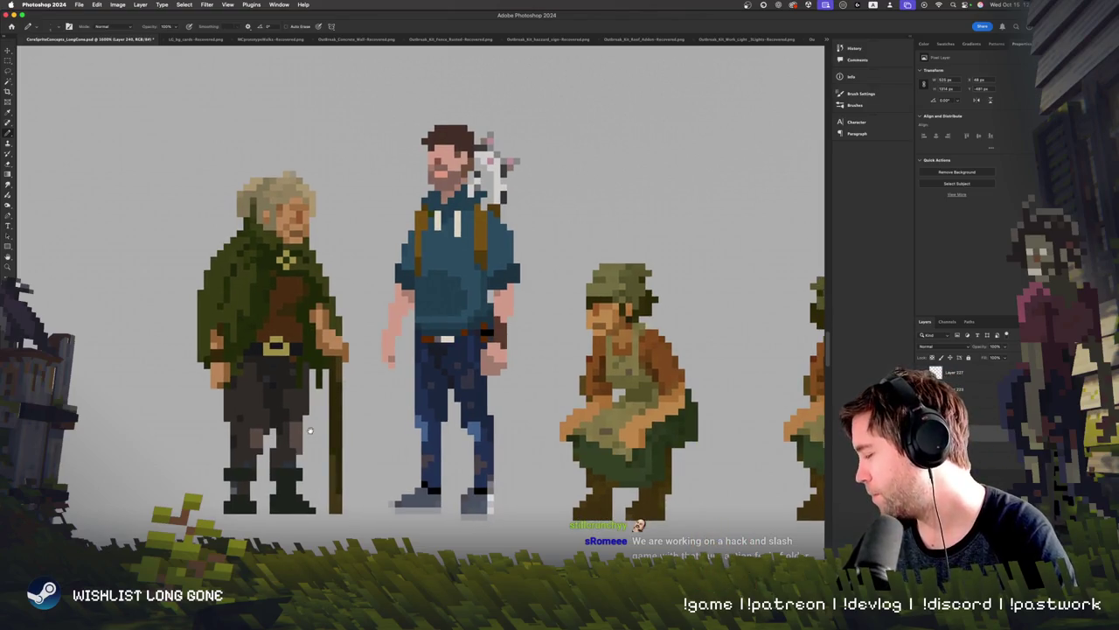
scroll(355, 426, right, 1)
key(e)
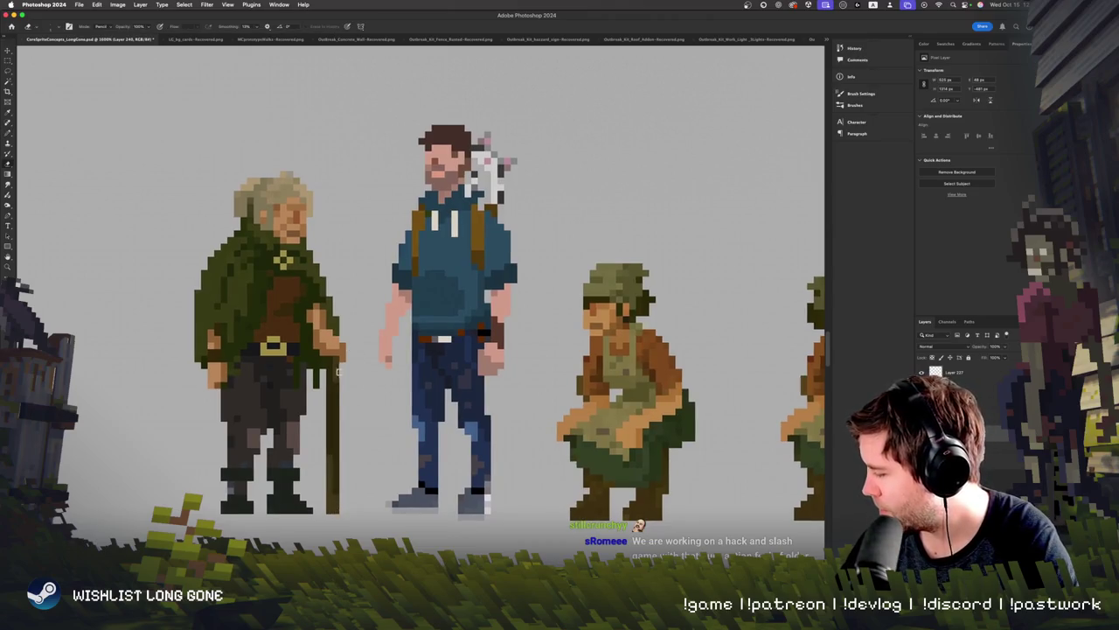
key(b)
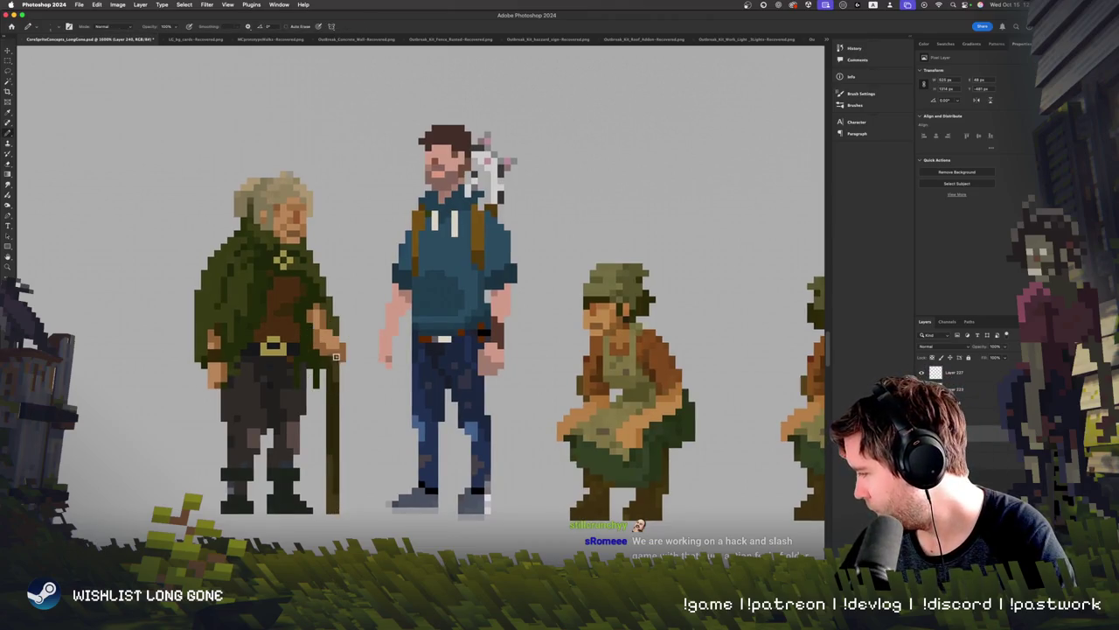
key(super+z)
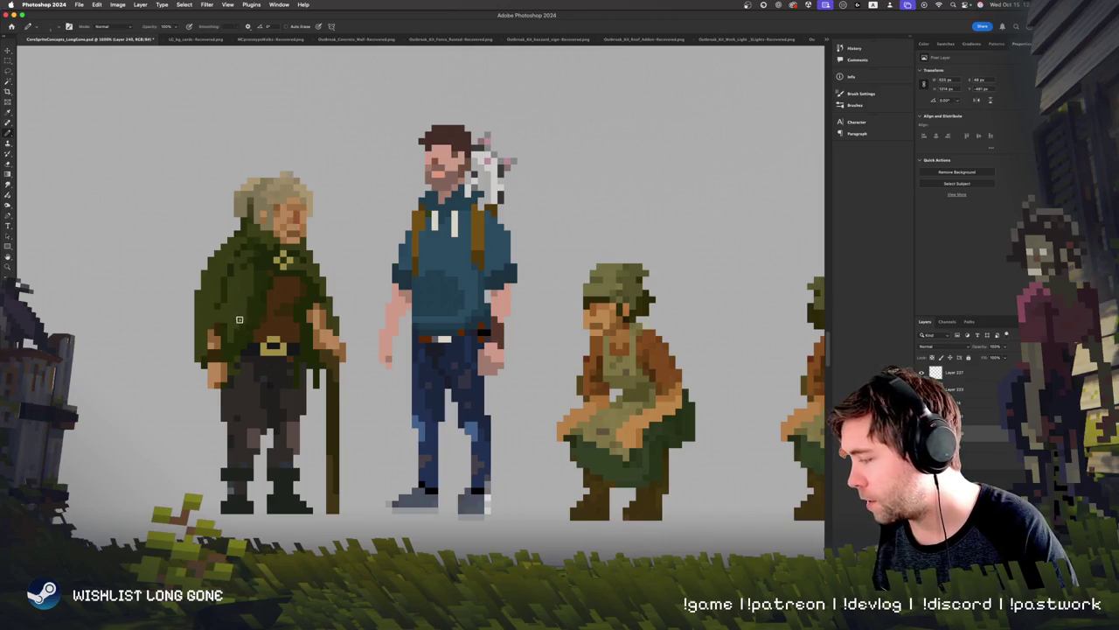
scroll(219, 376, right, 2)
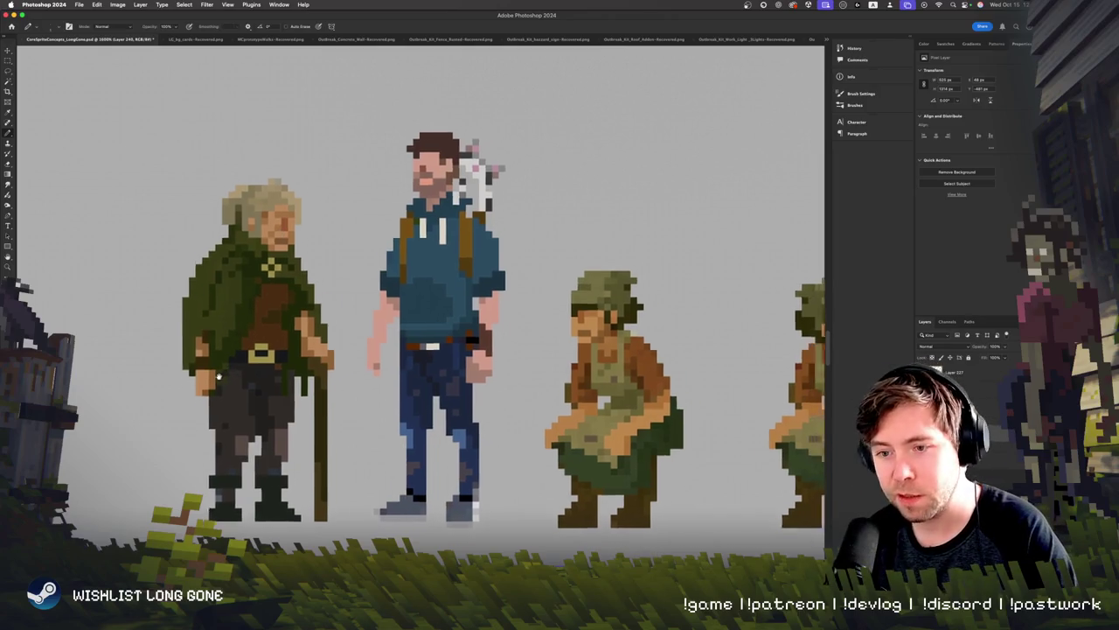
scroll(218, 376, right, 2)
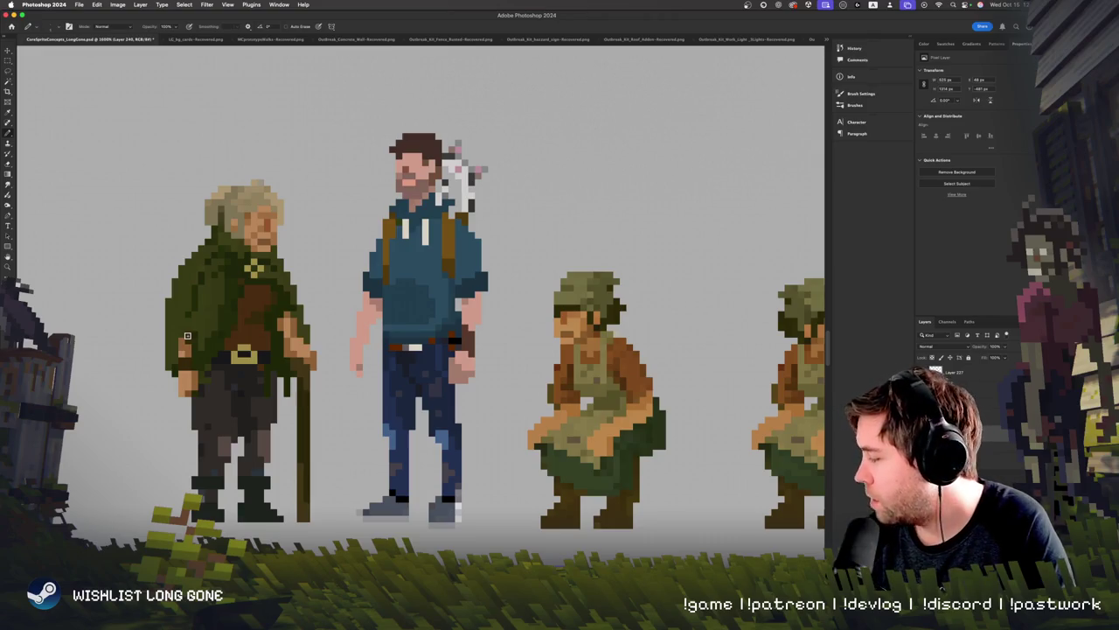
scroll(187, 335, right, 3)
scroll(175, 322, right, 5)
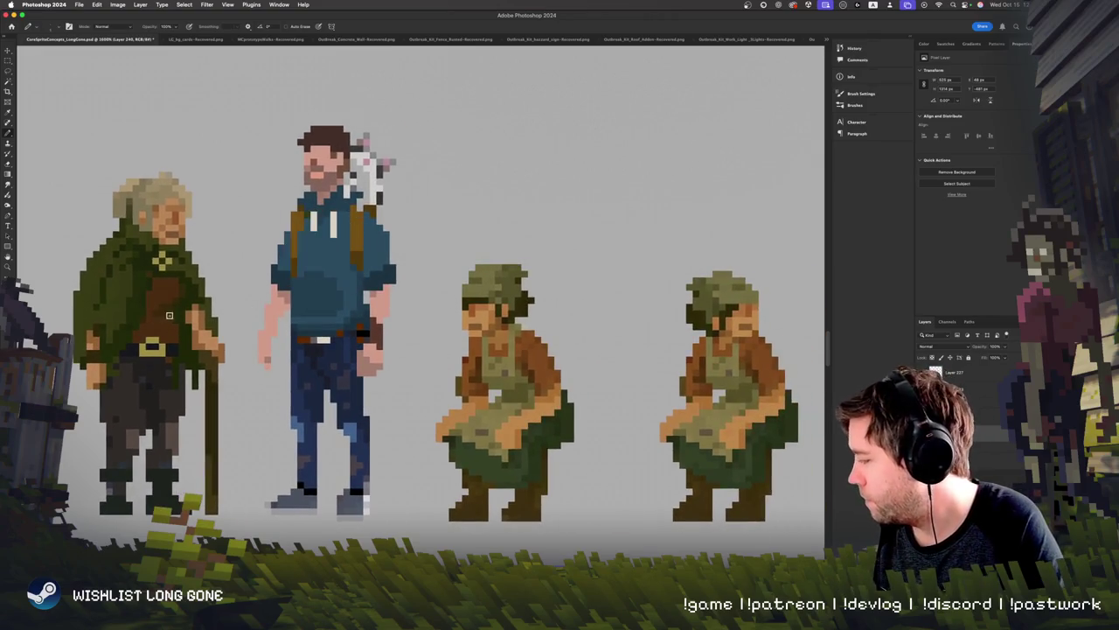
scroll(220, 279, right, 1)
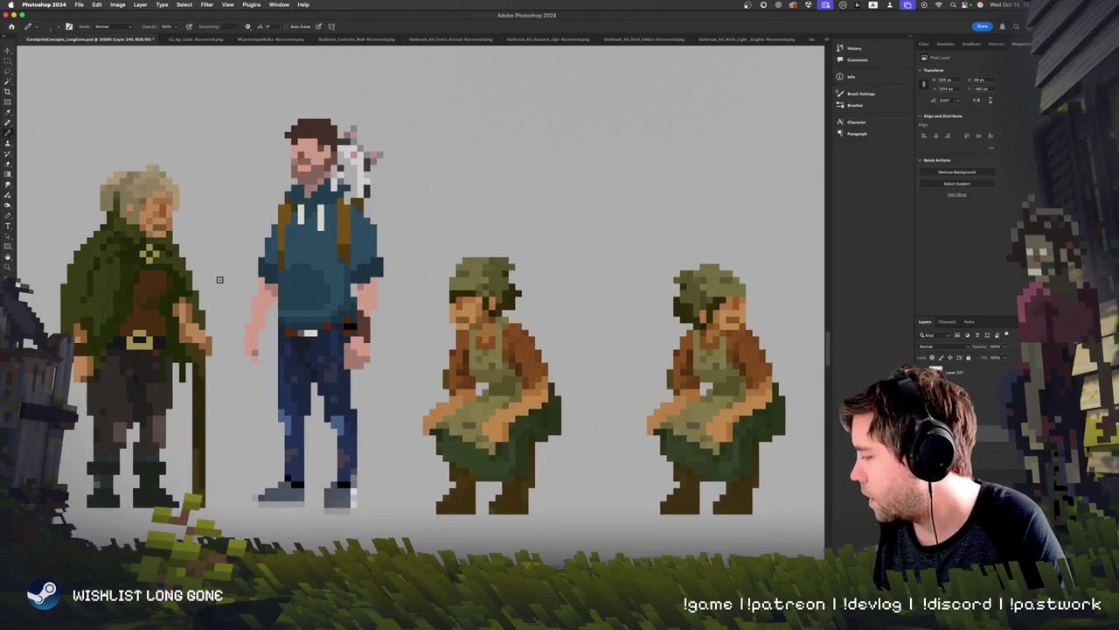
scroll(269, 500, down, 3)
drag(202, 428, 471, 443)
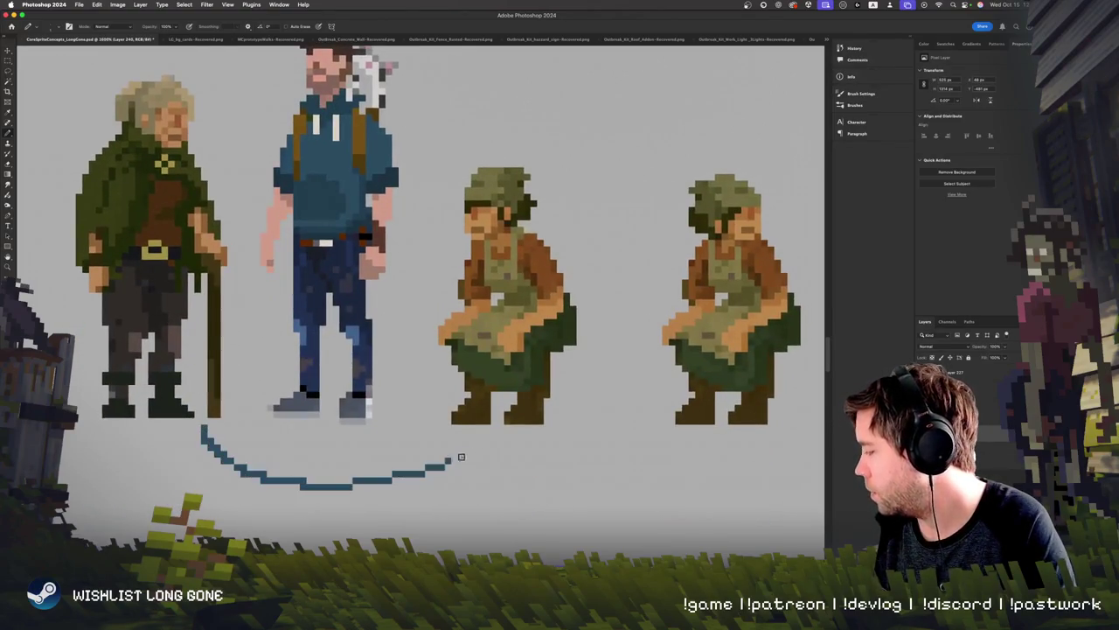
key(ctrl+z)
key(ctrl+z)
scroll(229, 337, up, 5)
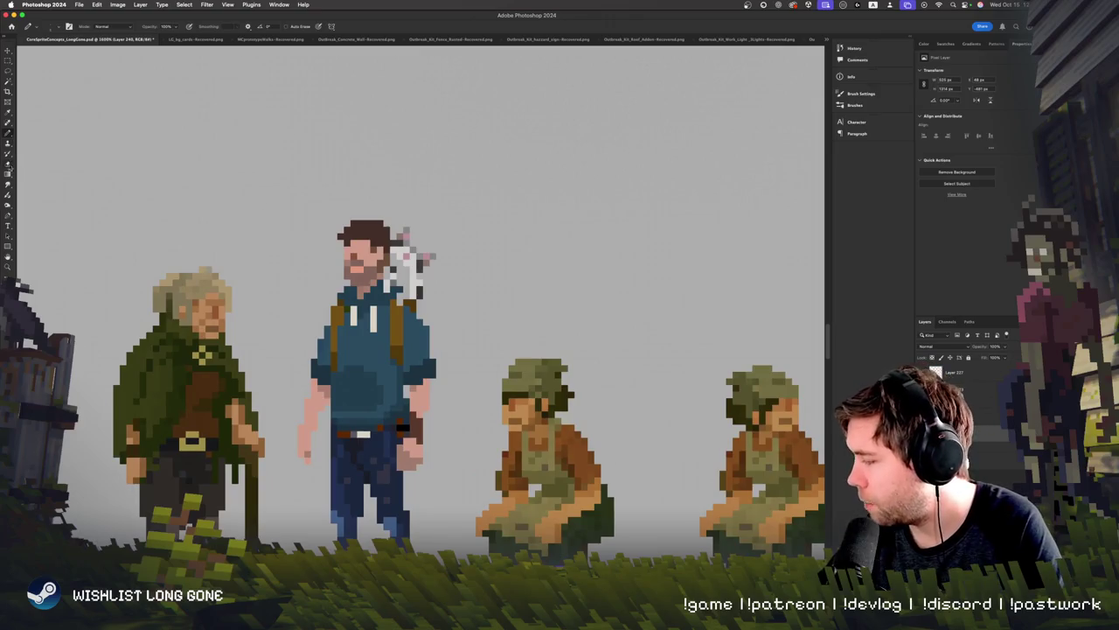
click(9, 139)
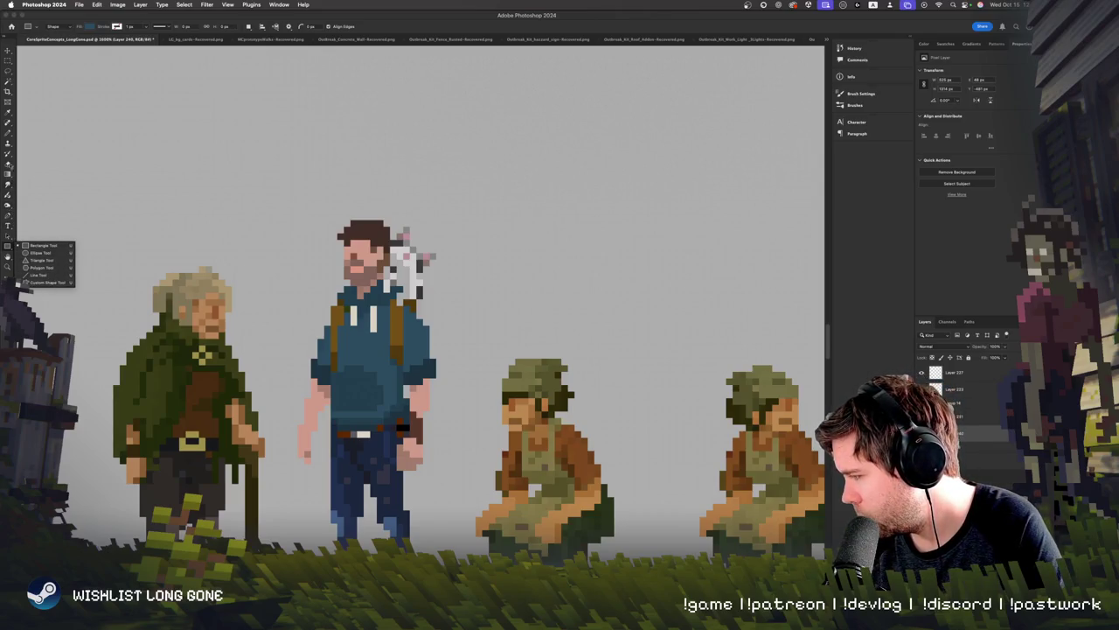
Step: Paint blue pixels over the old man's brown chest, then sample a colour from the artwork
click(8, 133)
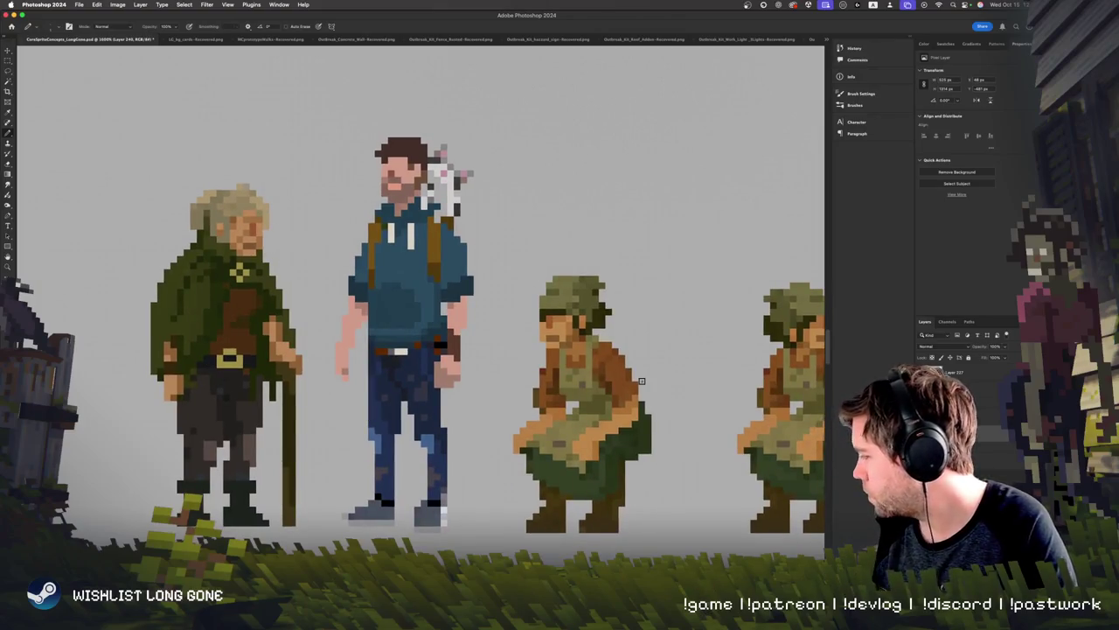
mouse_move(230, 315)
mouse_down()
mouse_move(230, 330)
mouse_move(233, 297)
mouse_move(246, 308)
mouse_move(248, 292)
mouse_up()
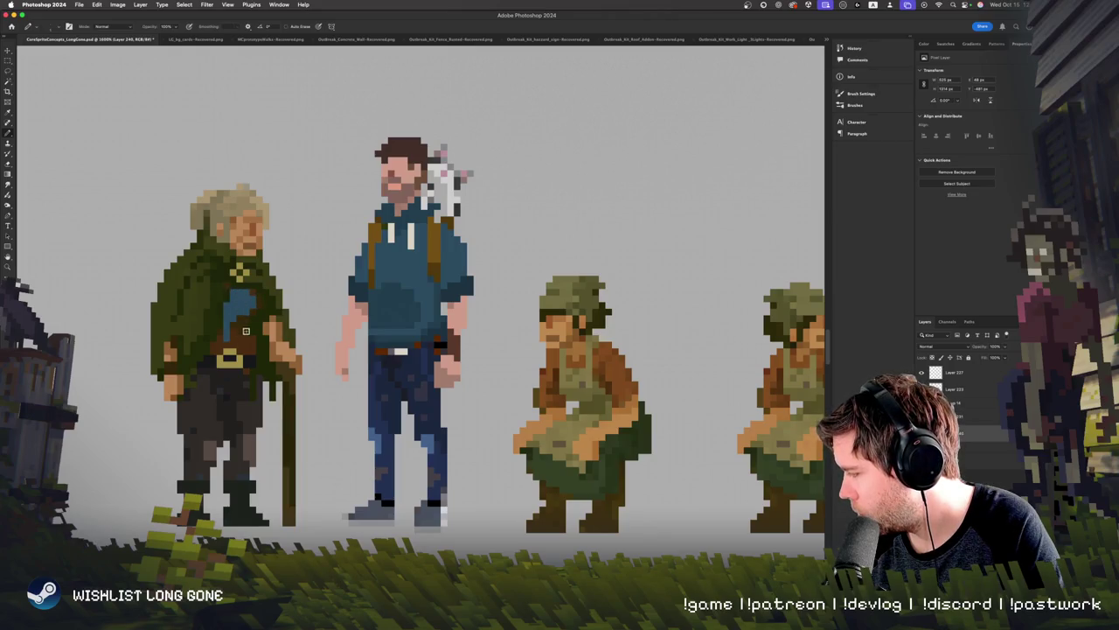
drag(234, 332, 245, 350)
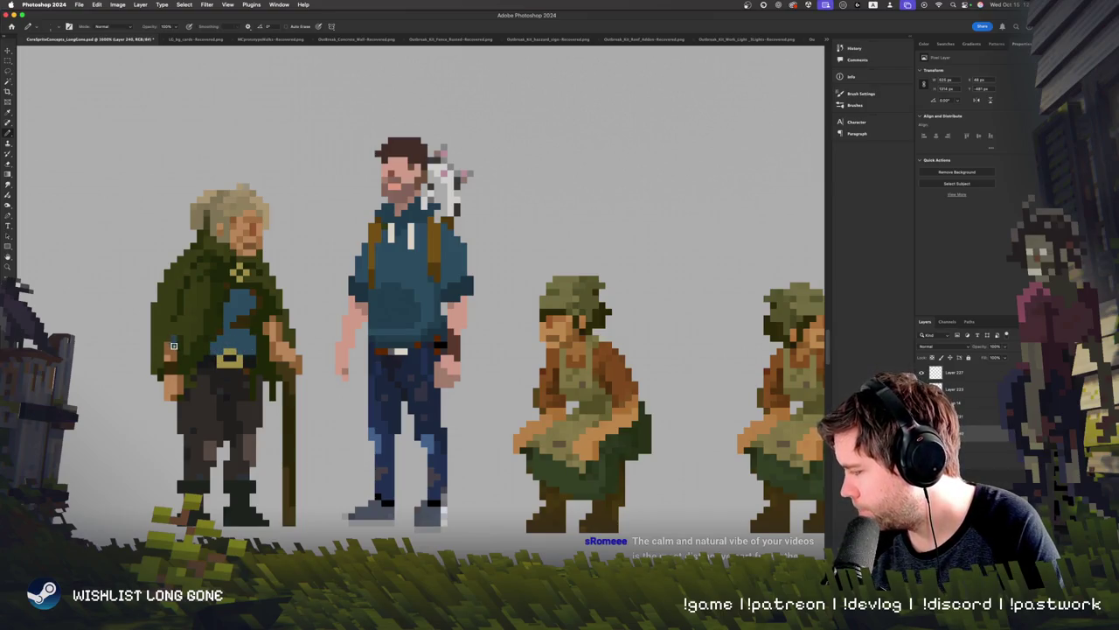
alt+click(262, 302)
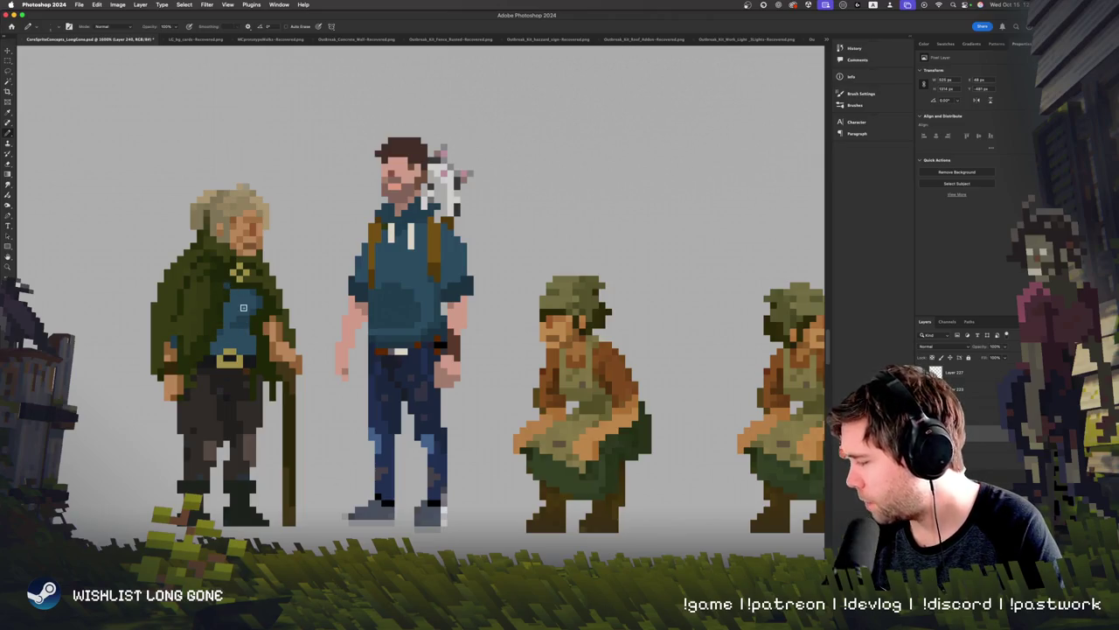
scroll(263, 360, down, 2)
scroll(263, 332, down, 3)
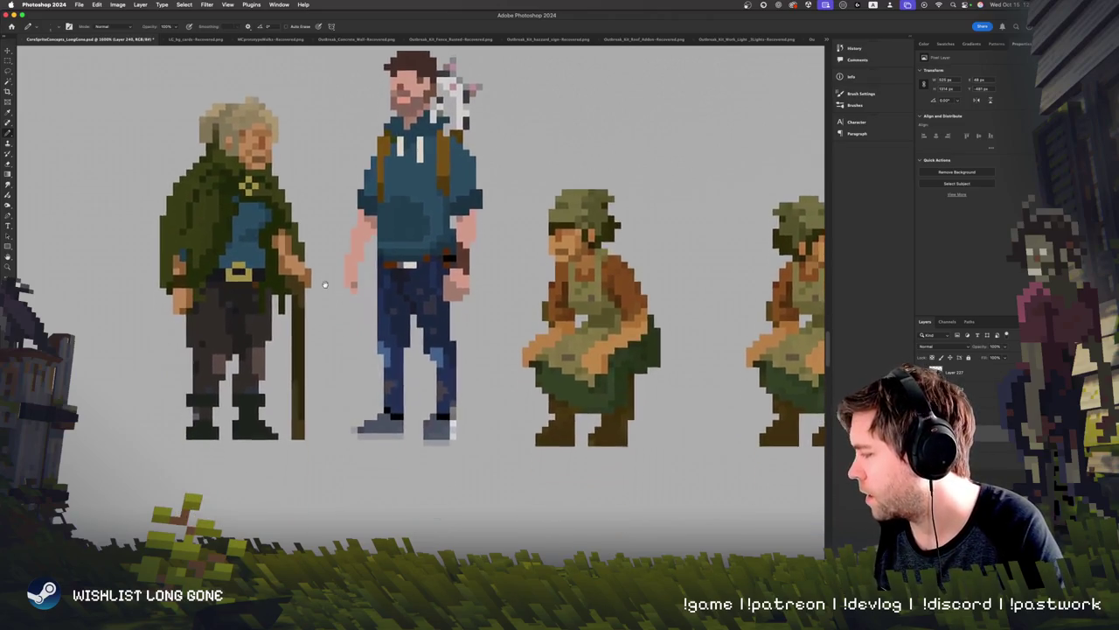
scroll(264, 297, down, 2)
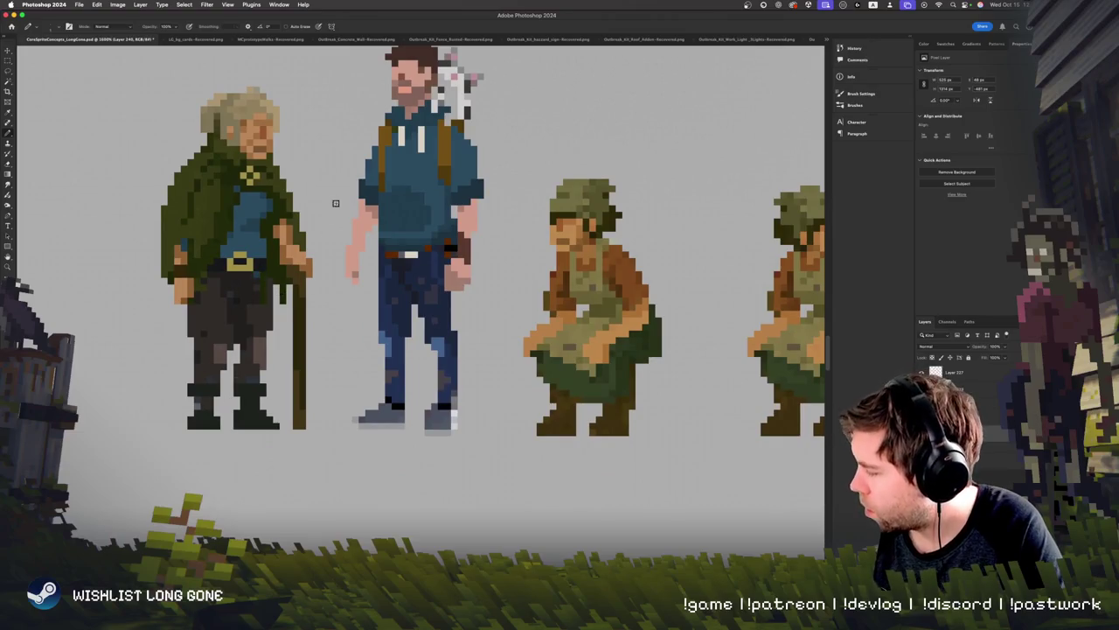
scroll(297, 227, right, 3)
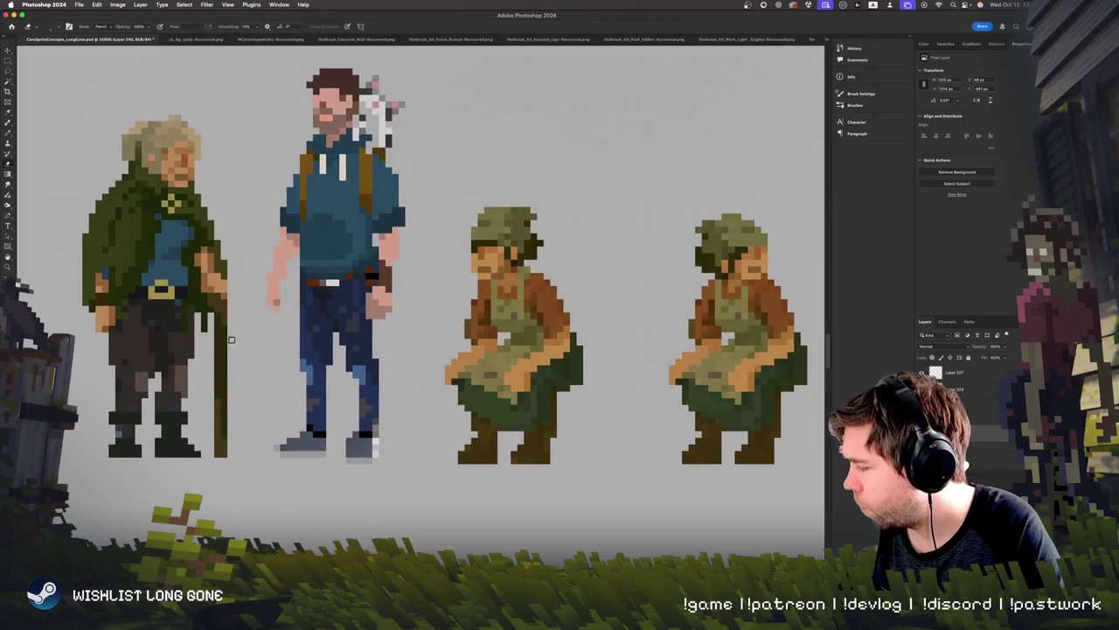
scroll(262, 350, left, 2)
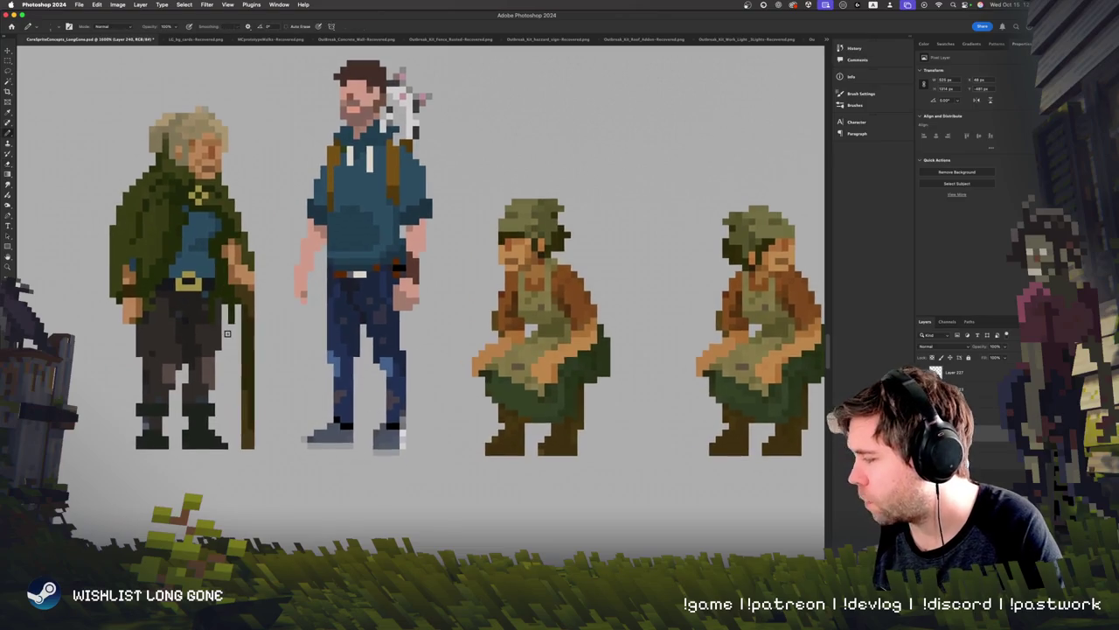
scroll(297, 411, up, 2)
scroll(289, 467, right, 3)
scroll(289, 468, up, 2)
drag(180, 275, 257, 252)
key(ctrl+z)
scroll(218, 266, left, 2)
scroll(219, 266, up, 2)
key(ctrl+z)
key(ctrl+minus)
key(ctrl+minus)
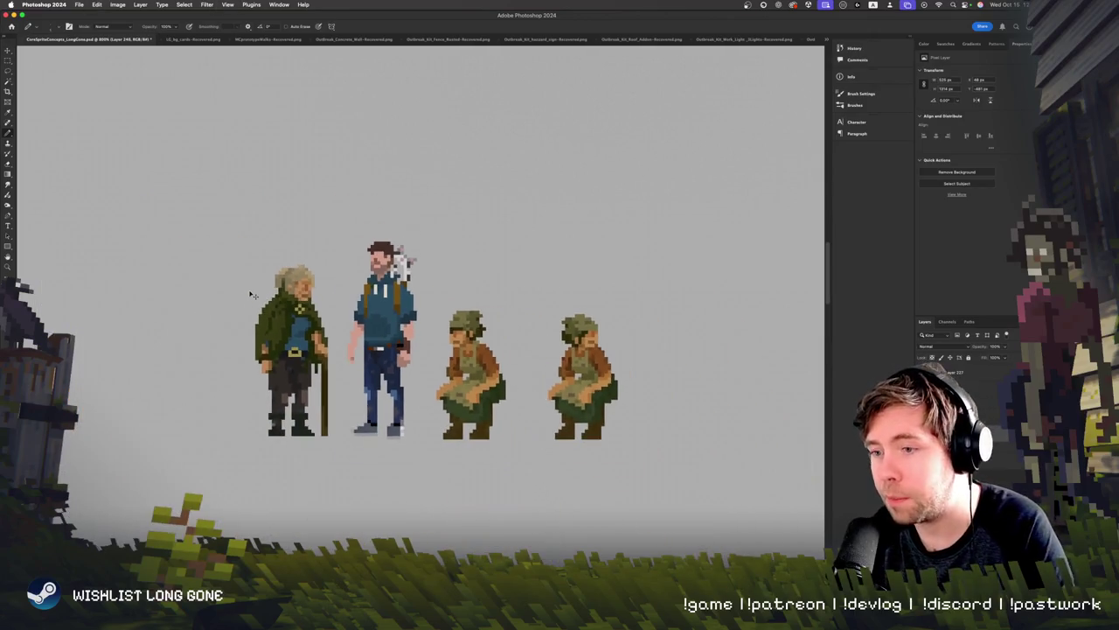
key(ctrl+plus)
key(ctrl+plus)
key(ctrl+minus)
key(ctrl+plus)
scroll(262, 310, left, 3)
scroll(262, 310, down, 2)
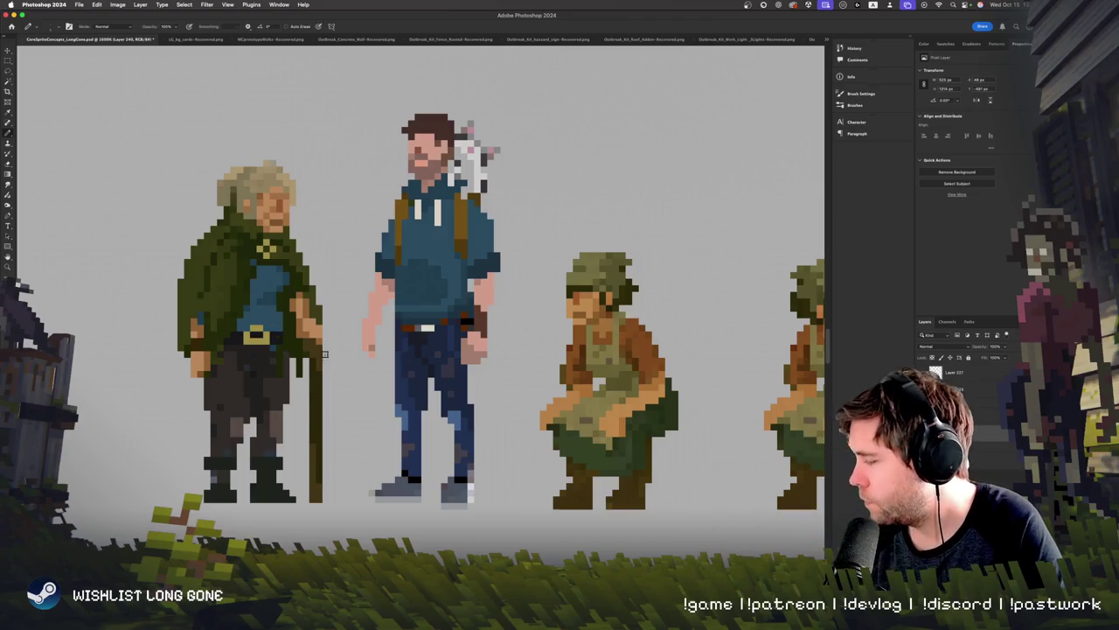
scroll(280, 350, down, 2)
key(e)
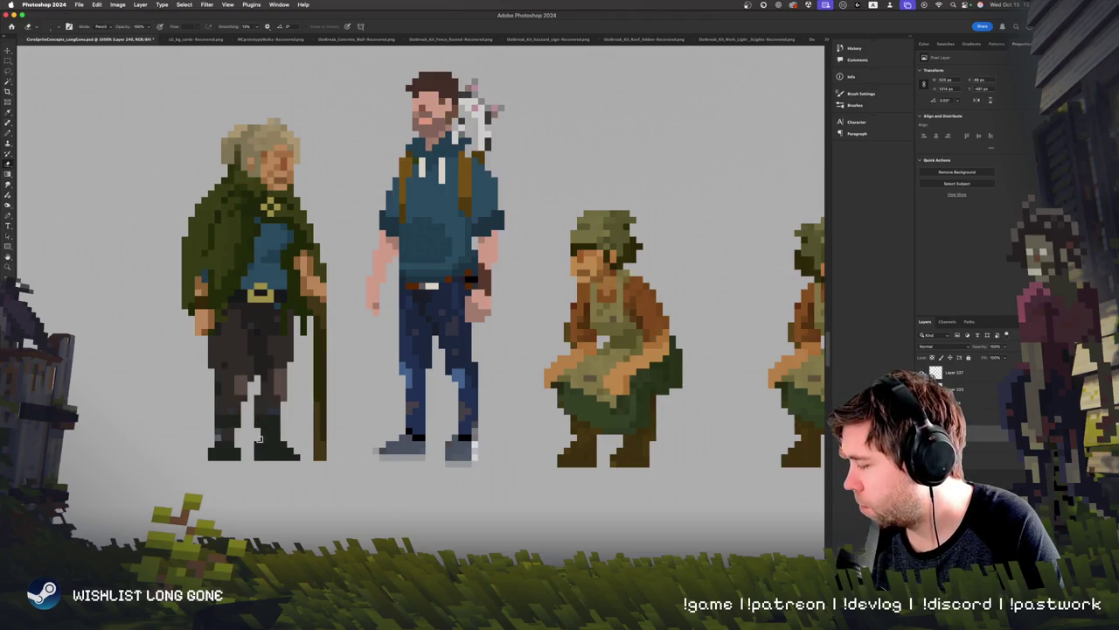
scroll(269, 470, down, 2)
scroll(333, 335, down, 2)
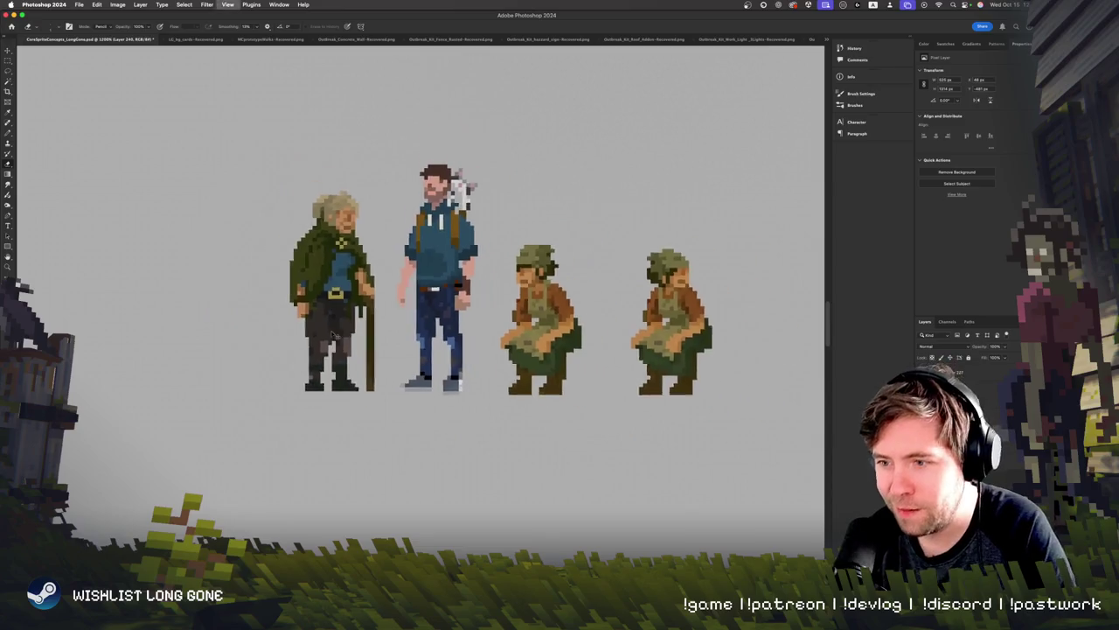
scroll(332, 335, up, 1)
scroll(332, 335, up, 1)
scroll(332, 334, down, 1)
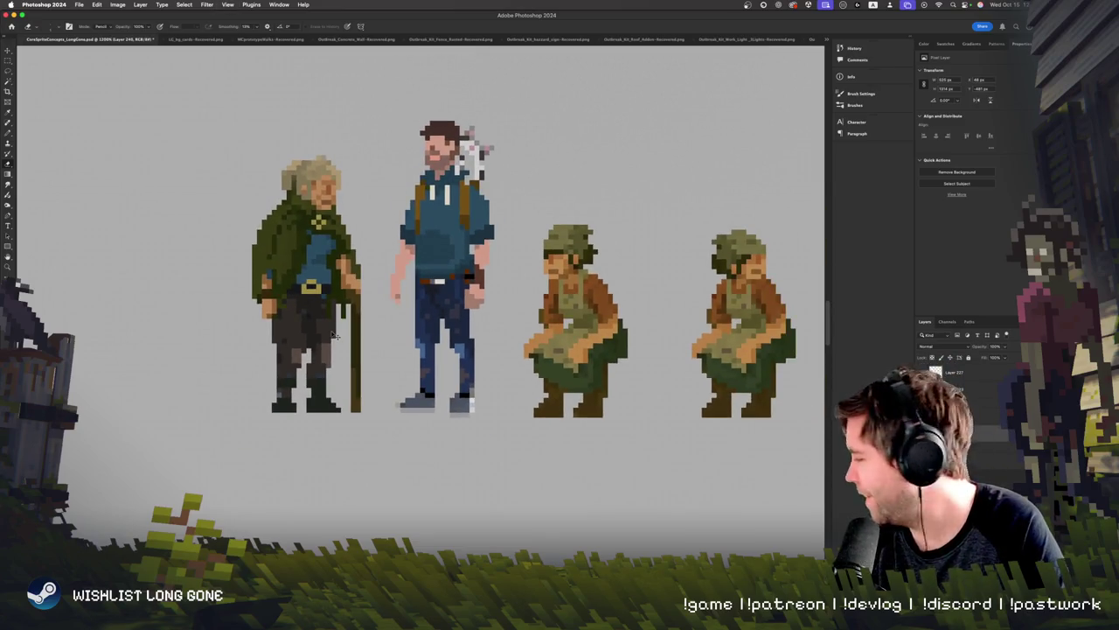
scroll(332, 335, up, 1)
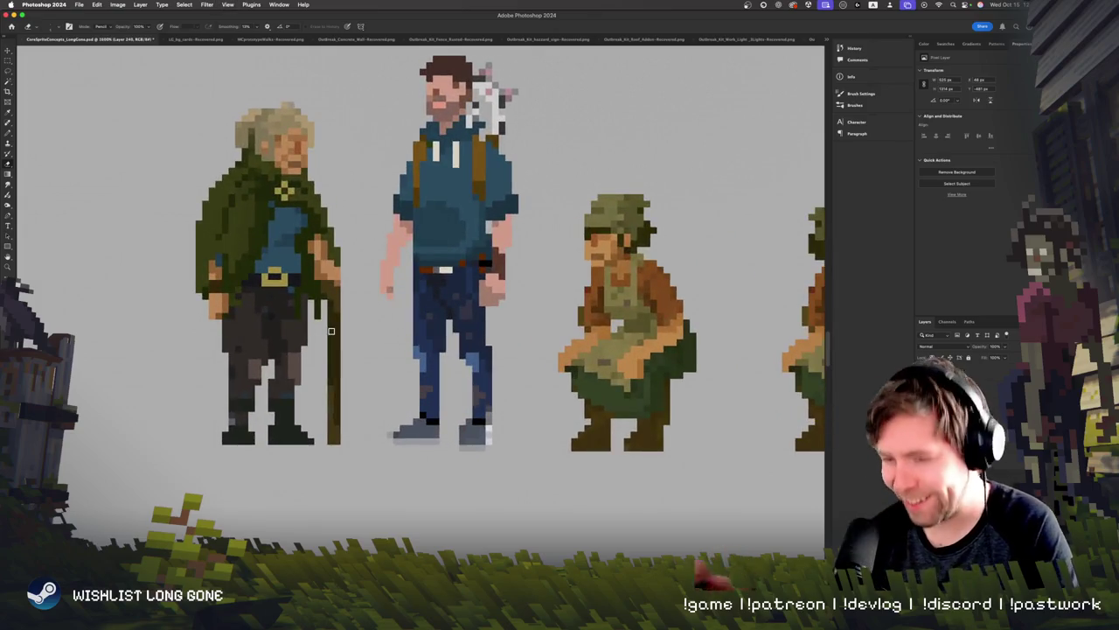
scroll(332, 330, up, 1)
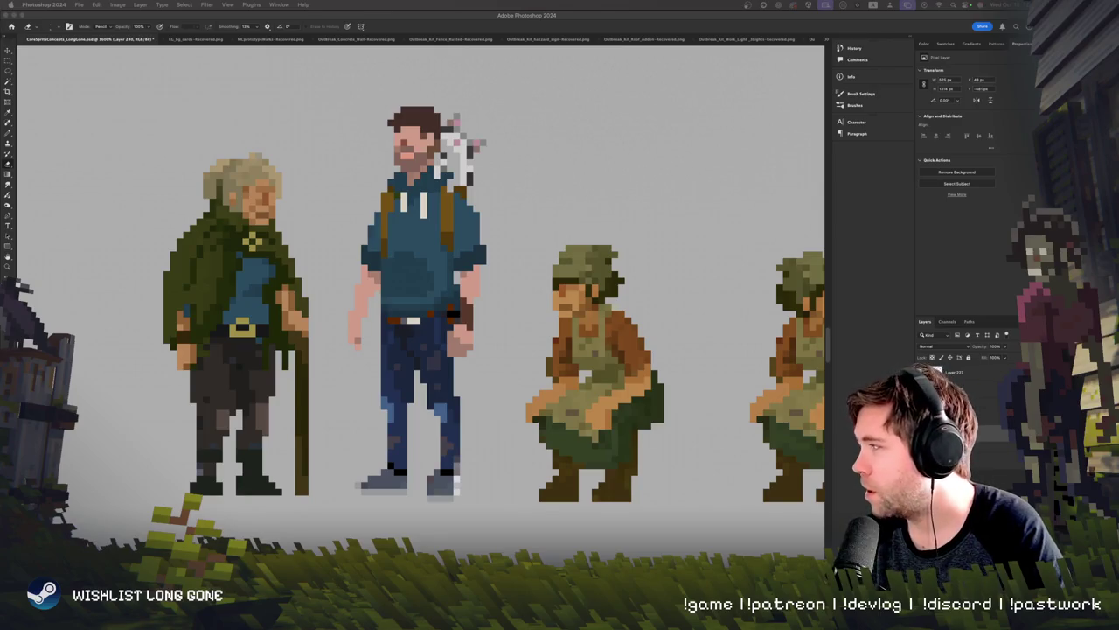
Step: Scroll down over the old man's green cloak to review its edge pixels
scroll(310, 204, down, 1)
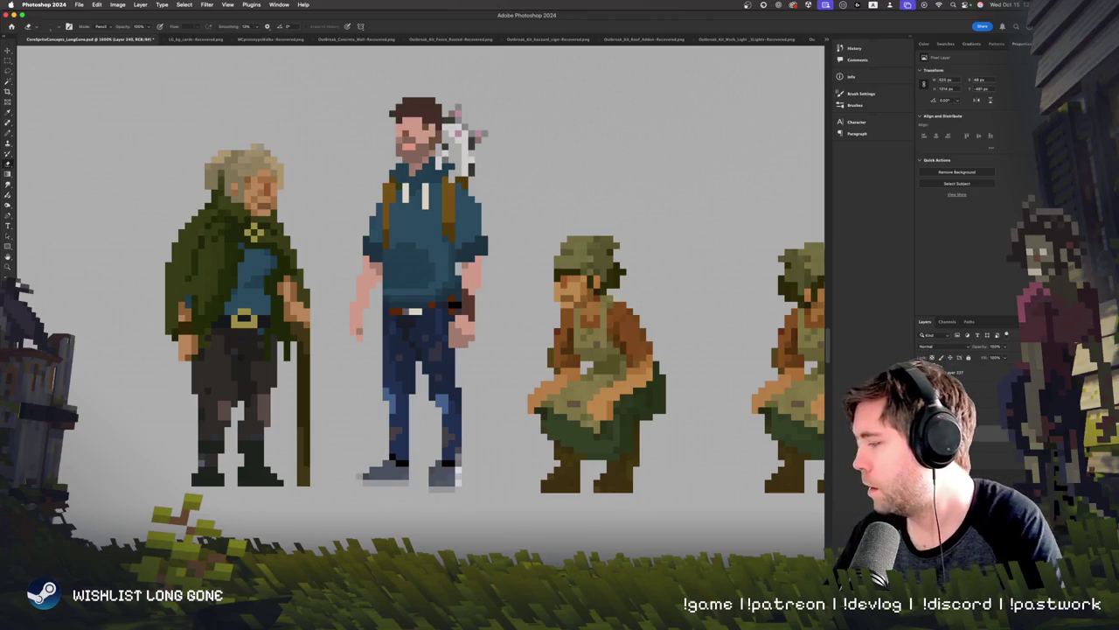
scroll(301, 263, down, 2)
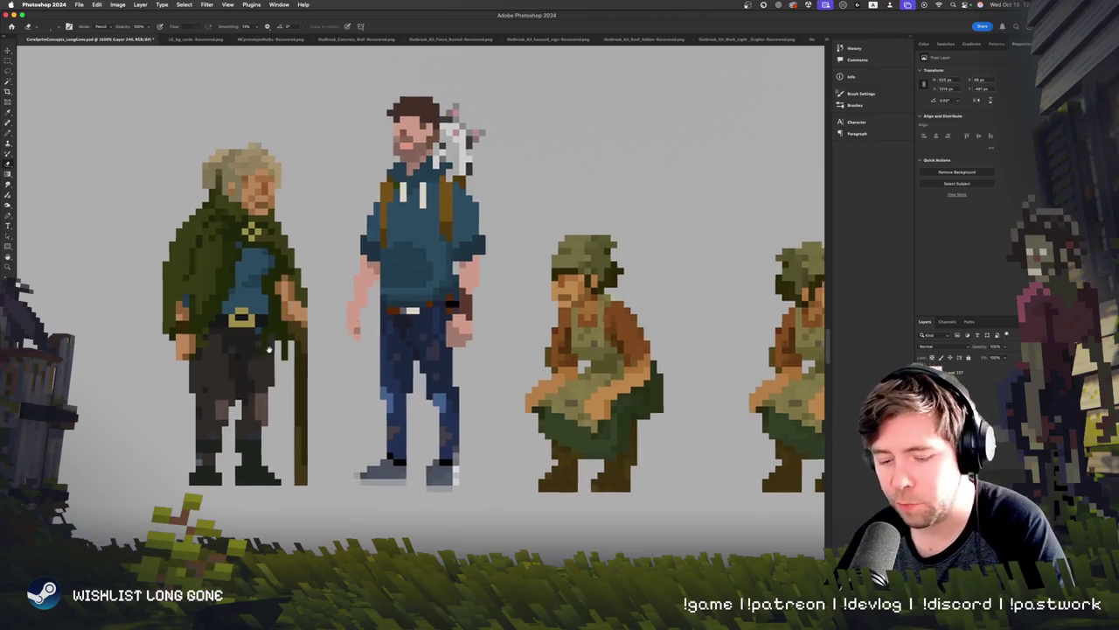
Step: With the Pencil, retouch the old man's hand and arm pixels using colours sampled from them
key(b)
alt+click(285, 297)
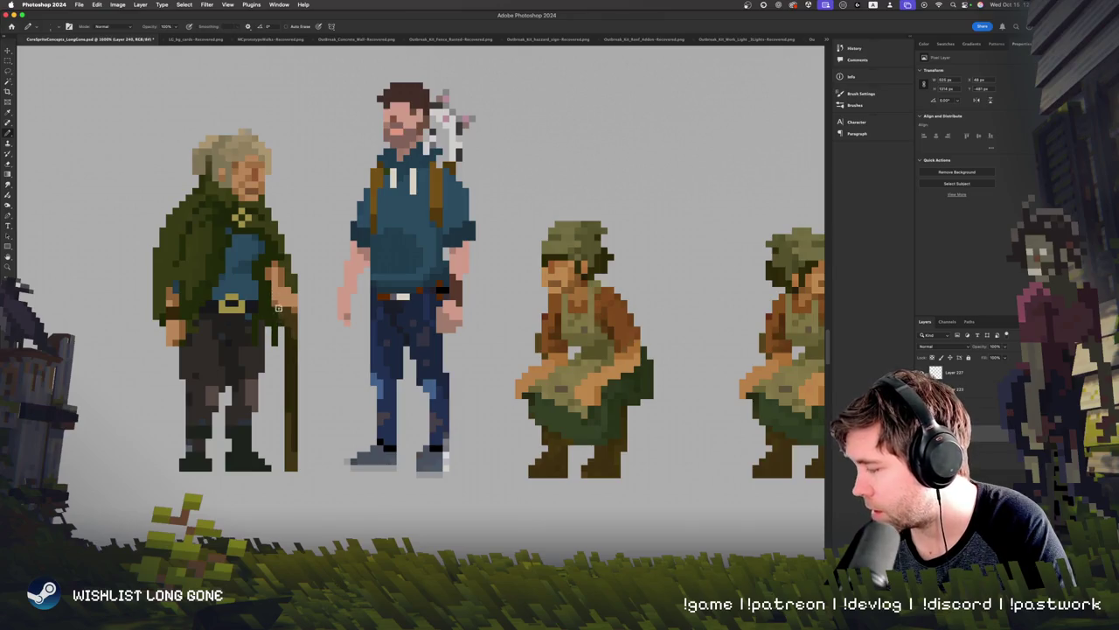
alt+click(292, 279)
alt+click(273, 271)
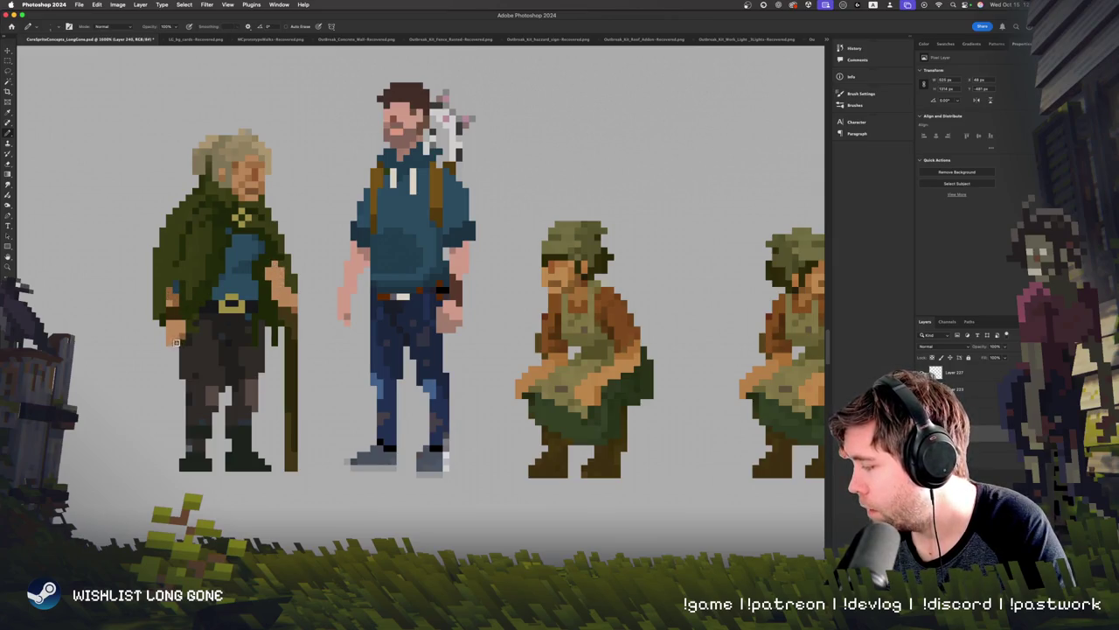
scroll(169, 306, up, 2)
alt+click(170, 306)
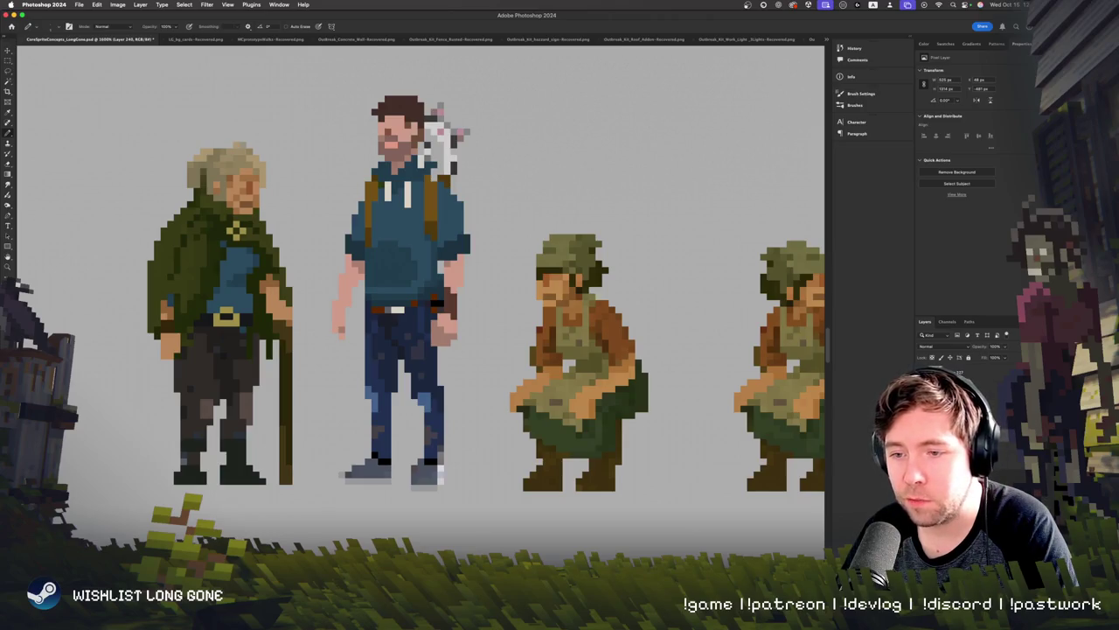
Step: Repaint single pixels on the old man's blue shirt with its sampled blue
alt+click(236, 276)
alt+click(240, 272)
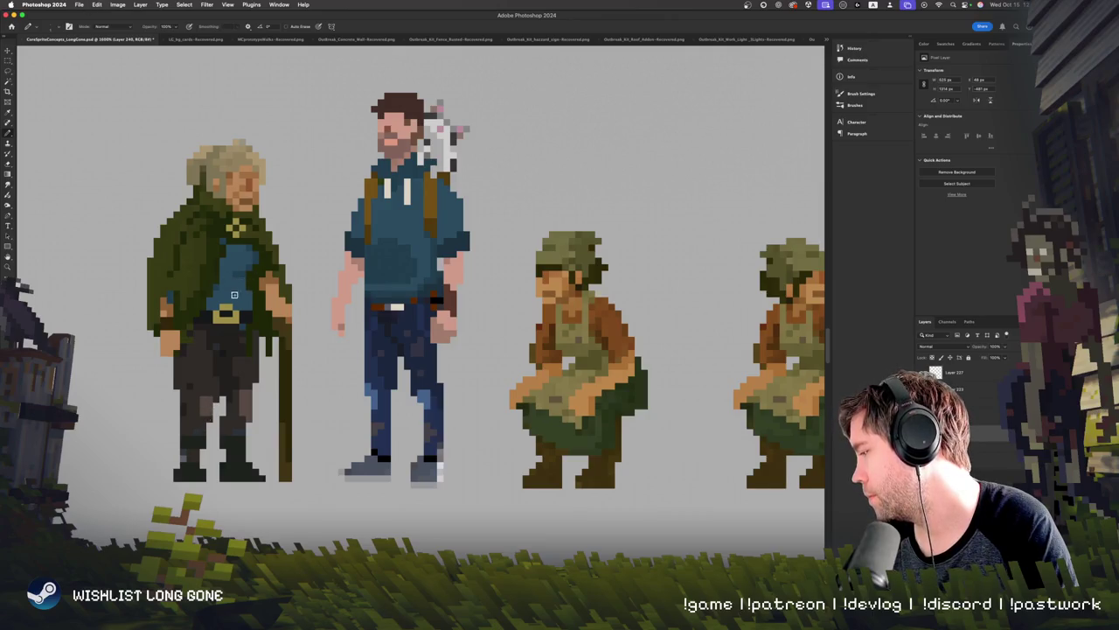
alt+click(240, 280)
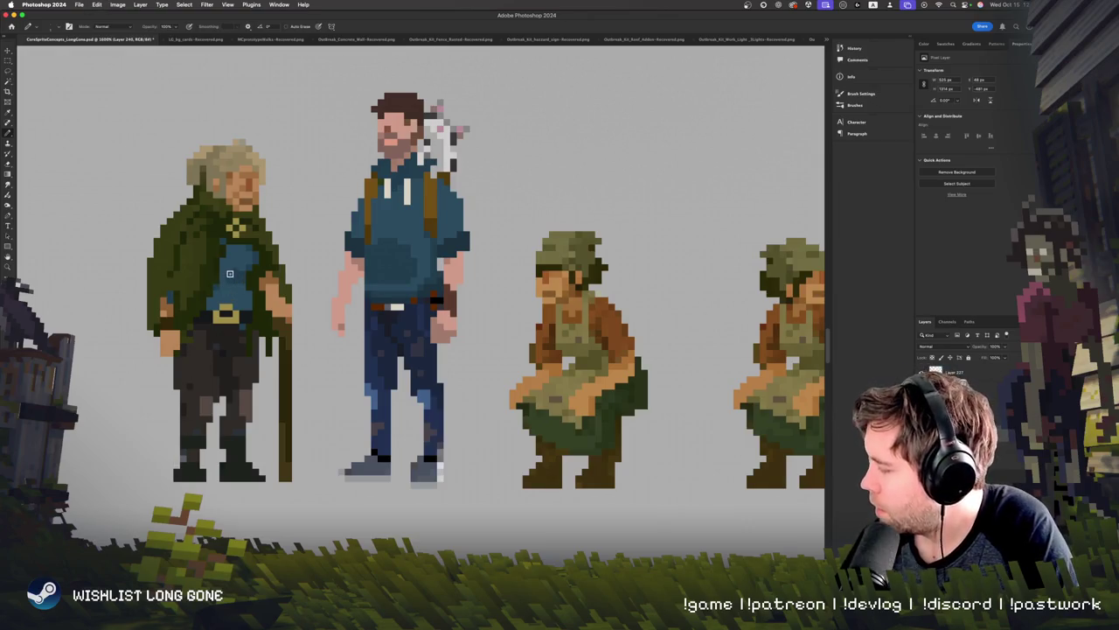
key(super+minus)
key(super+minus)
key(super+minus)
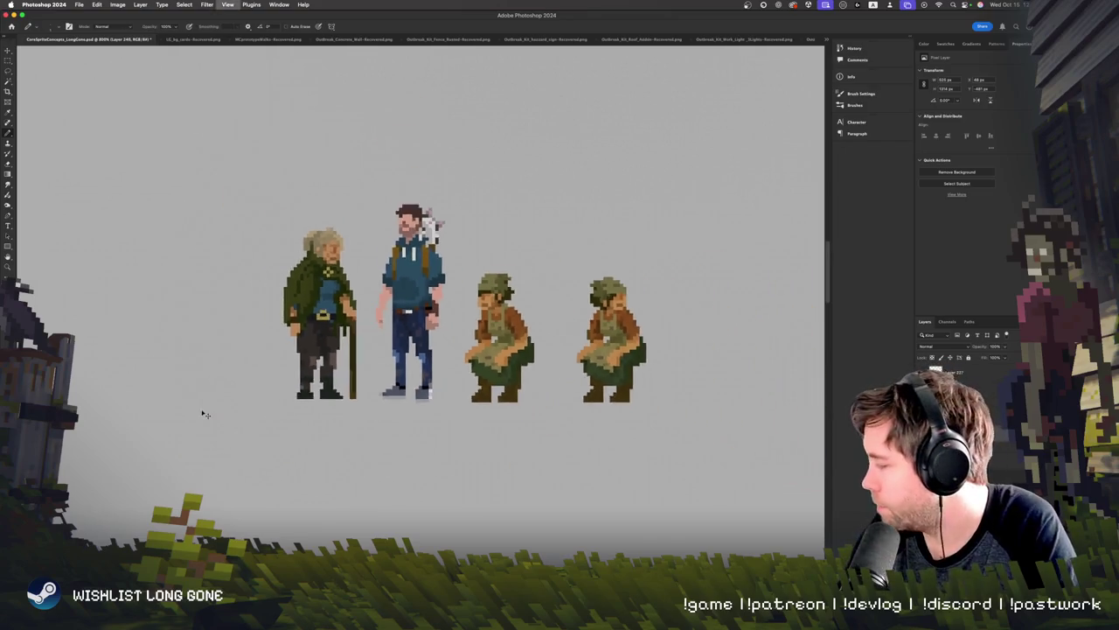
key(super+plus)
key(super+plus)
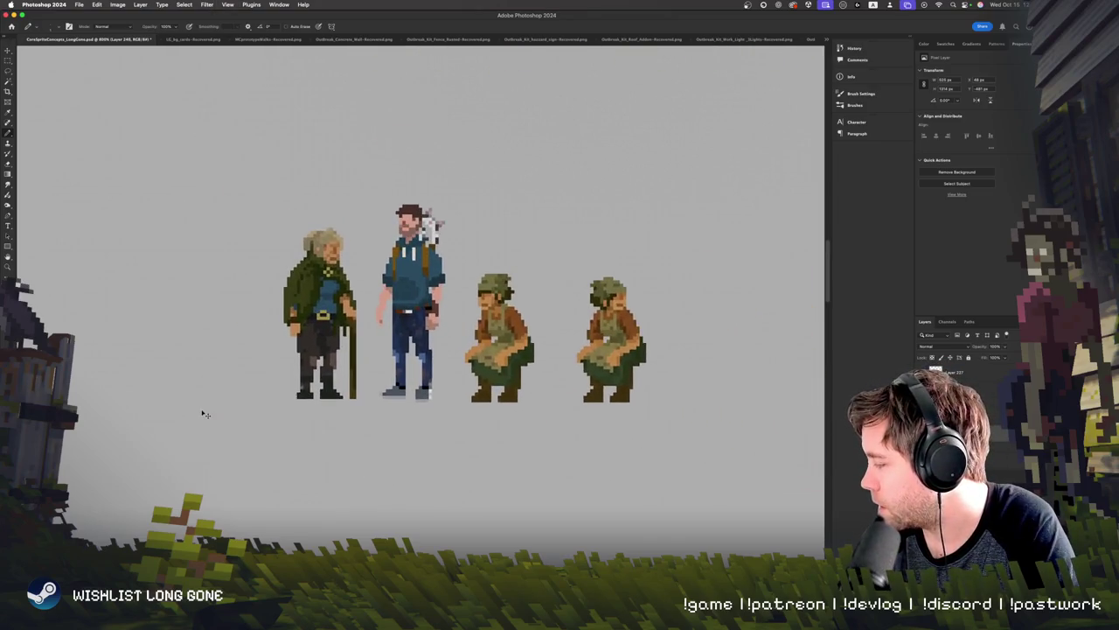
key(super+plus)
key(super+plus)
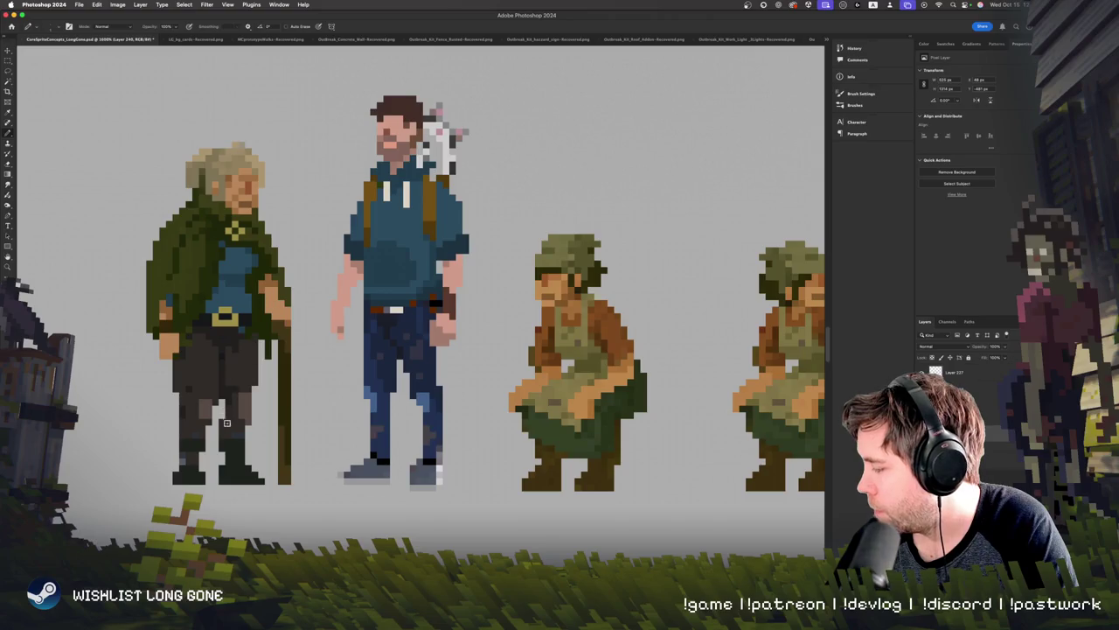
alt+click(220, 383)
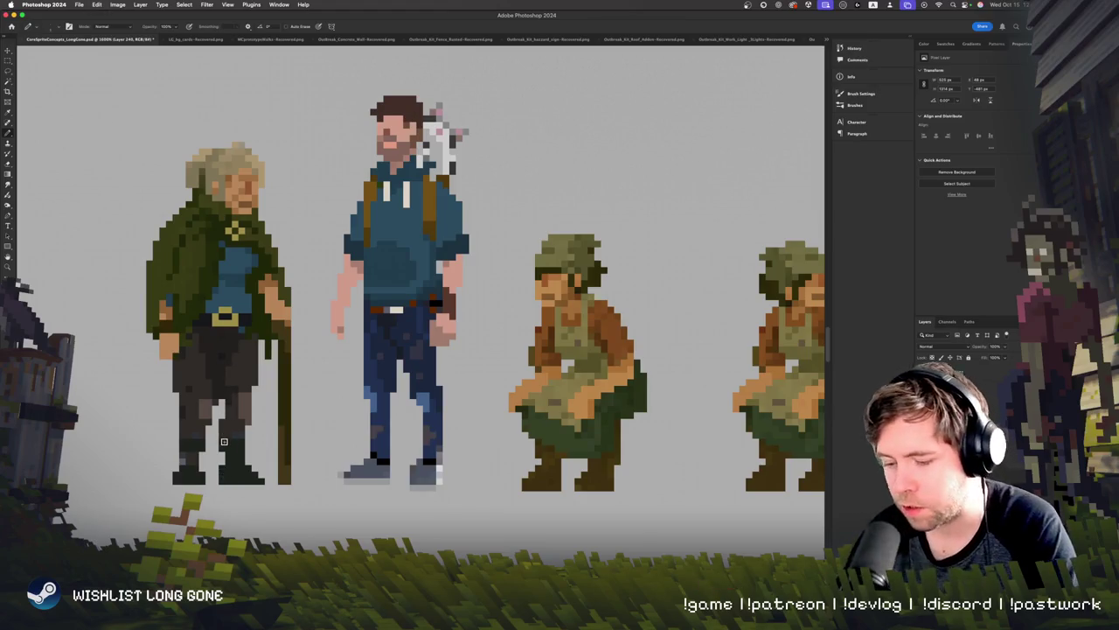
key(super+minus)
key(super+equal)
key(super+equal)
key(super+minus)
key(super+minus)
key(super+equal)
key(super+equal)
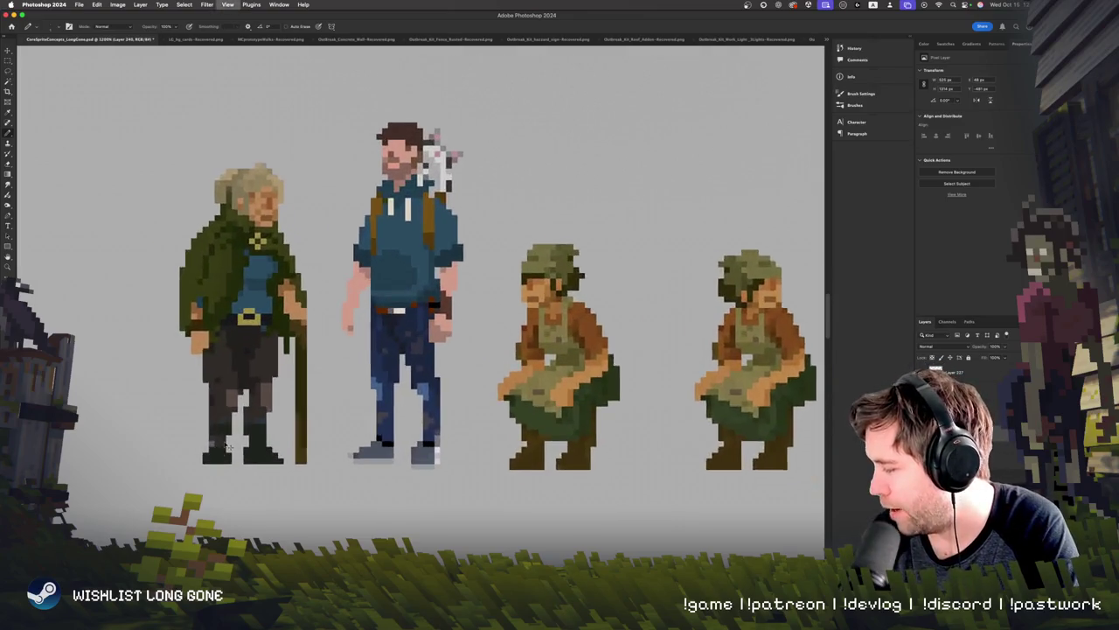
key(super+minus)
key(super+minus)
key(super+equal)
key(super+equal)
key(super+equal)
key(super+equal)
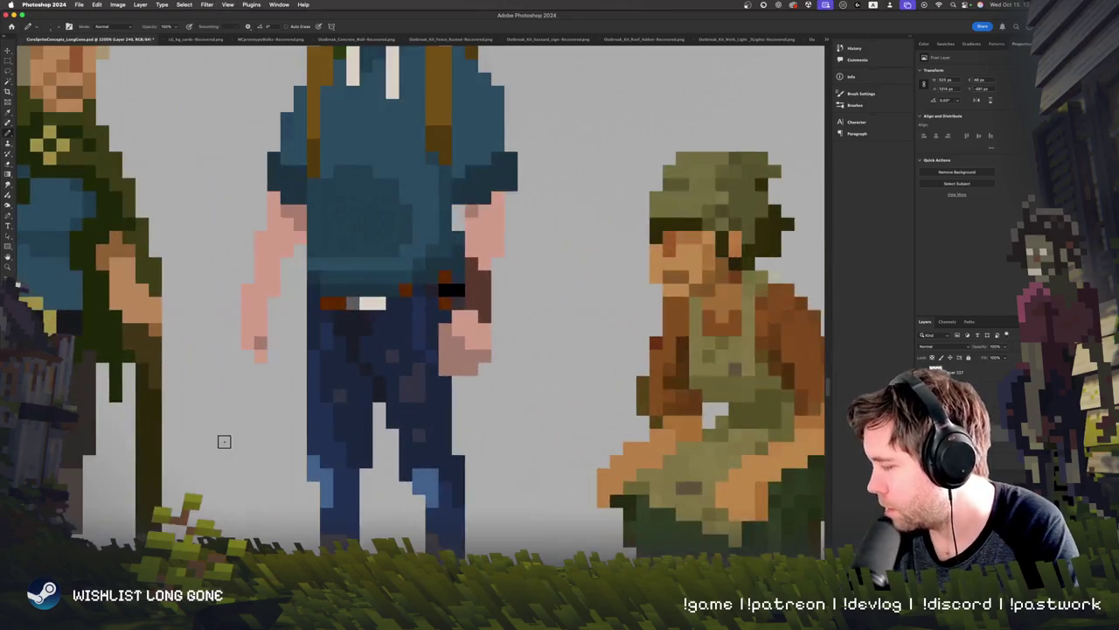
Step: Repaint the old man's cane from dark green to brown
key(super+minus)
key(super+equal)
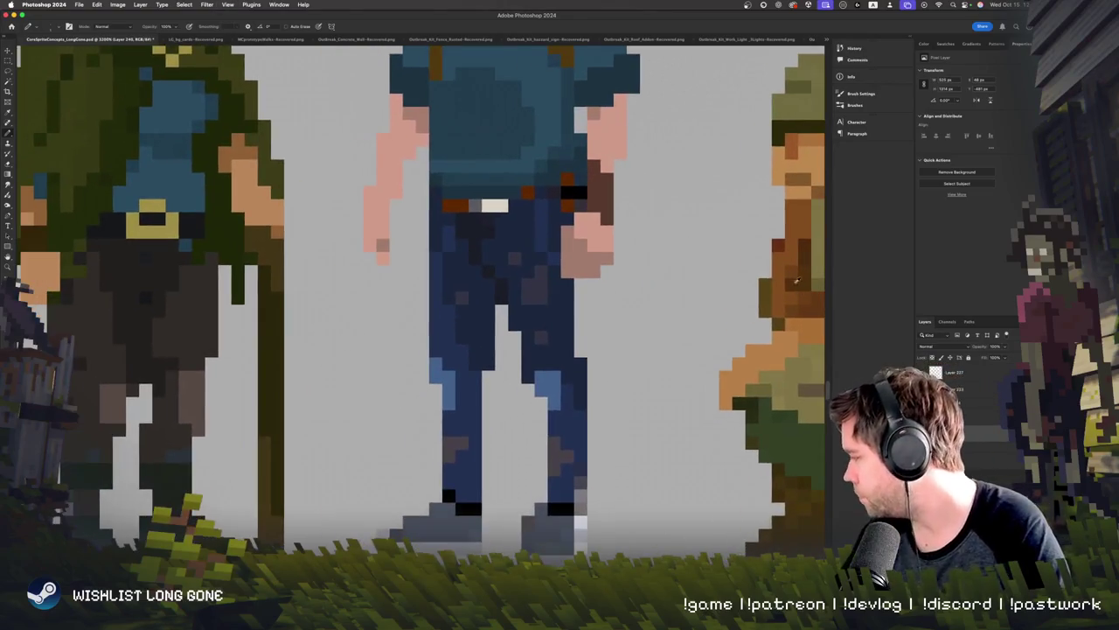
drag(275, 233, 275, 285)
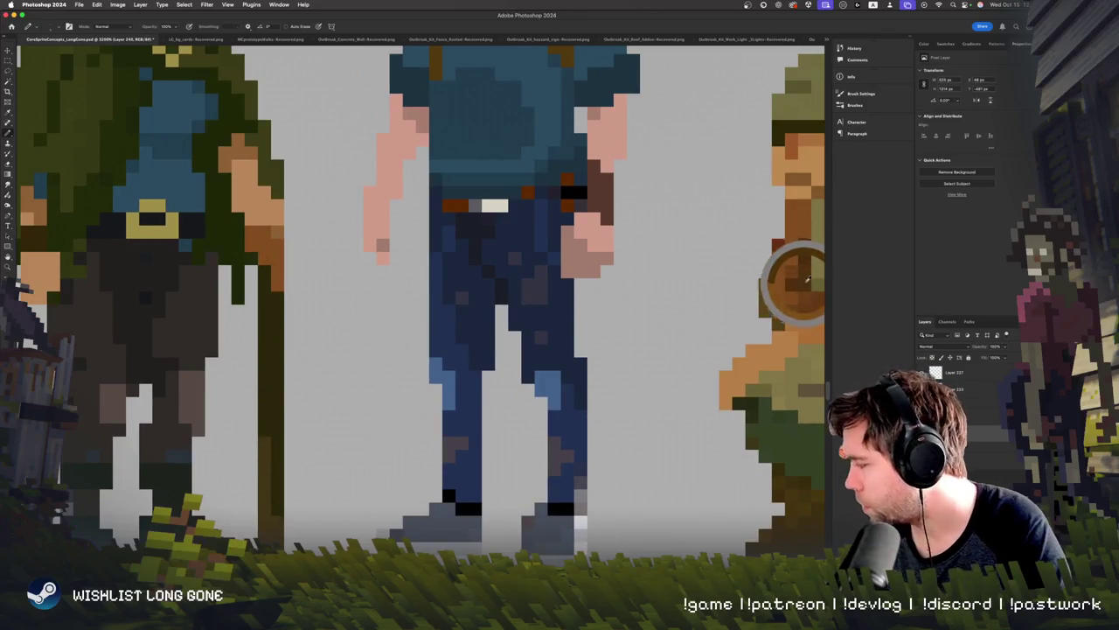
drag(264, 271, 265, 385)
drag(274, 312, 276, 512)
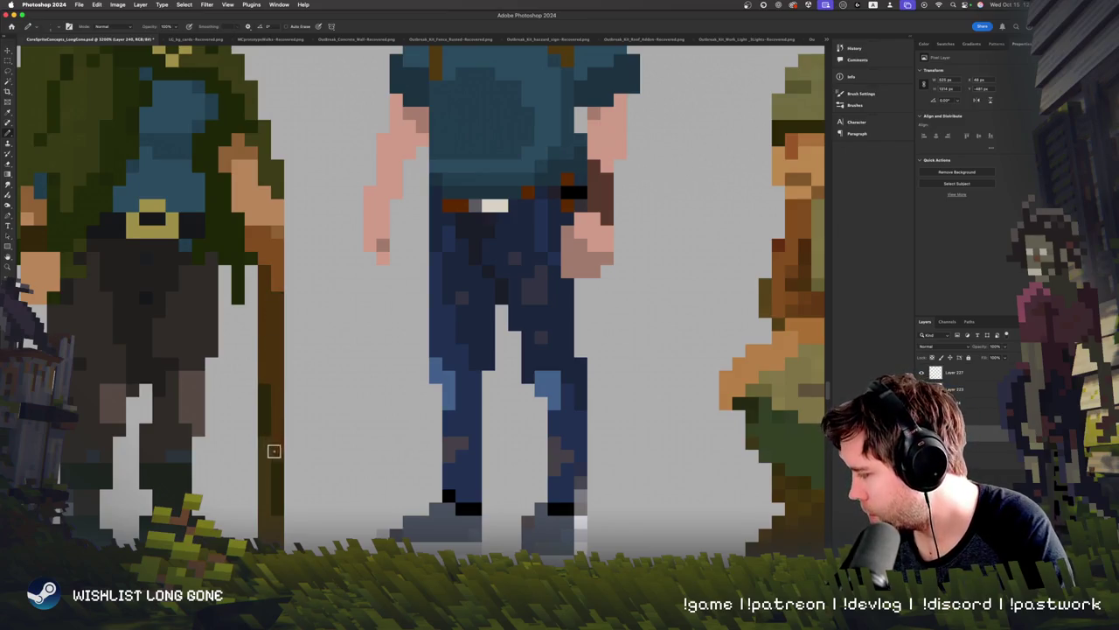
Step: Add a lighter orange-brown highlight down the cane's left half
alt+click(274, 270)
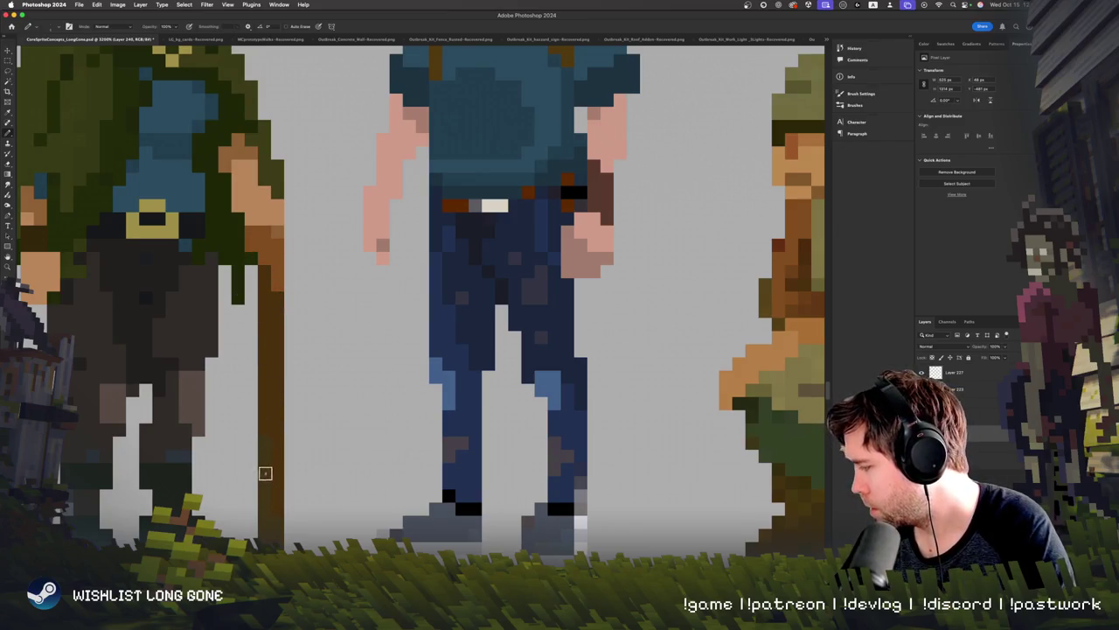
drag(263, 428, 264, 536)
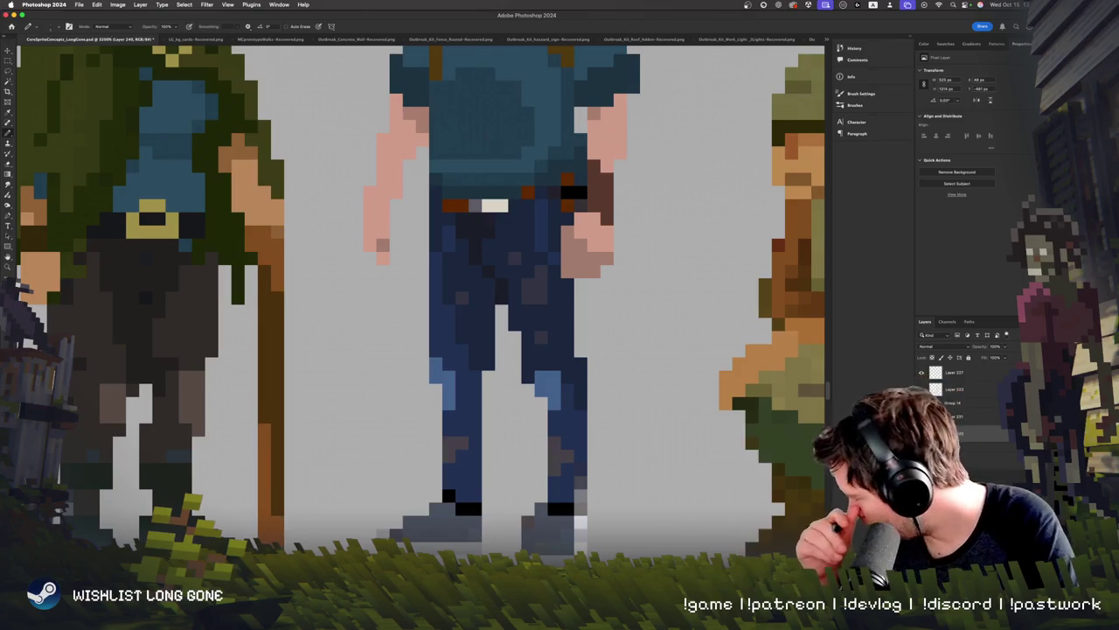
key(super+minus)
key(super+minus)
key(super+minus)
key(super+equal)
key(super+equal)
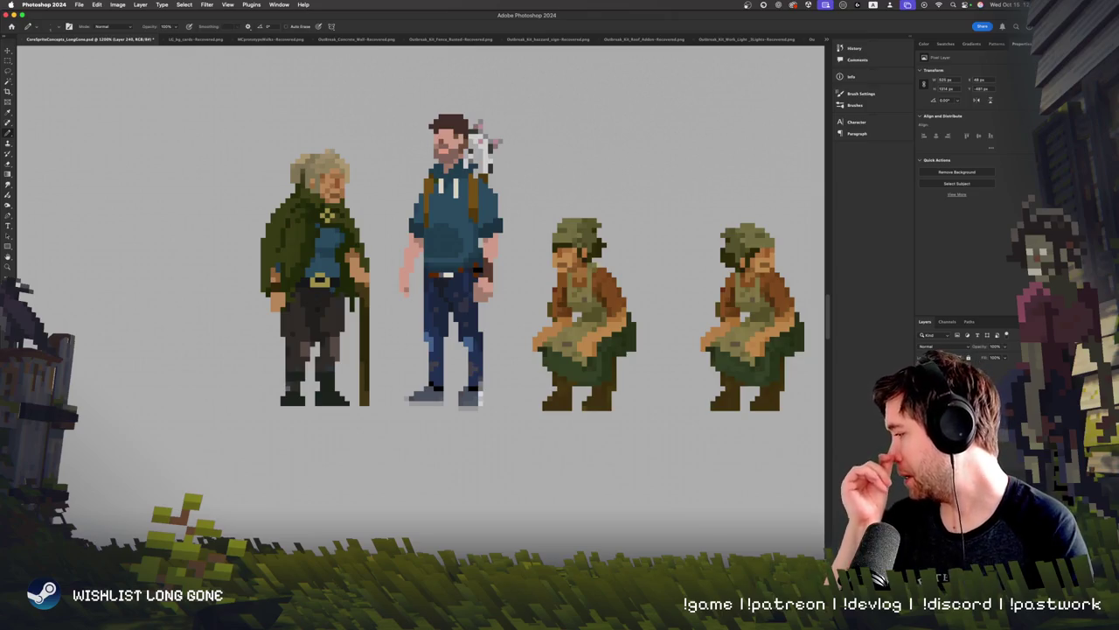
key(super+equal)
Step: Sample the cloak's dark green near the hand and shift it to a darker olive foreground
key(super+equal)
key(super+minus)
key(super+minus)
key(super+equal)
key(super+equal)
scroll(156, 408, up, 5)
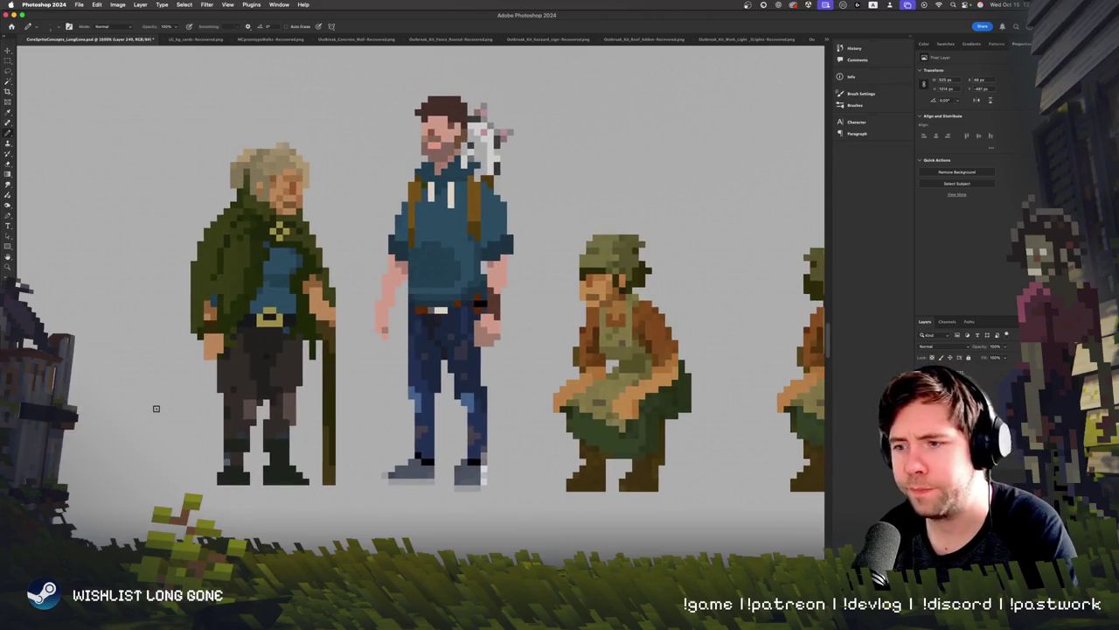
scroll(157, 409, up, 2)
alt+click(232, 306)
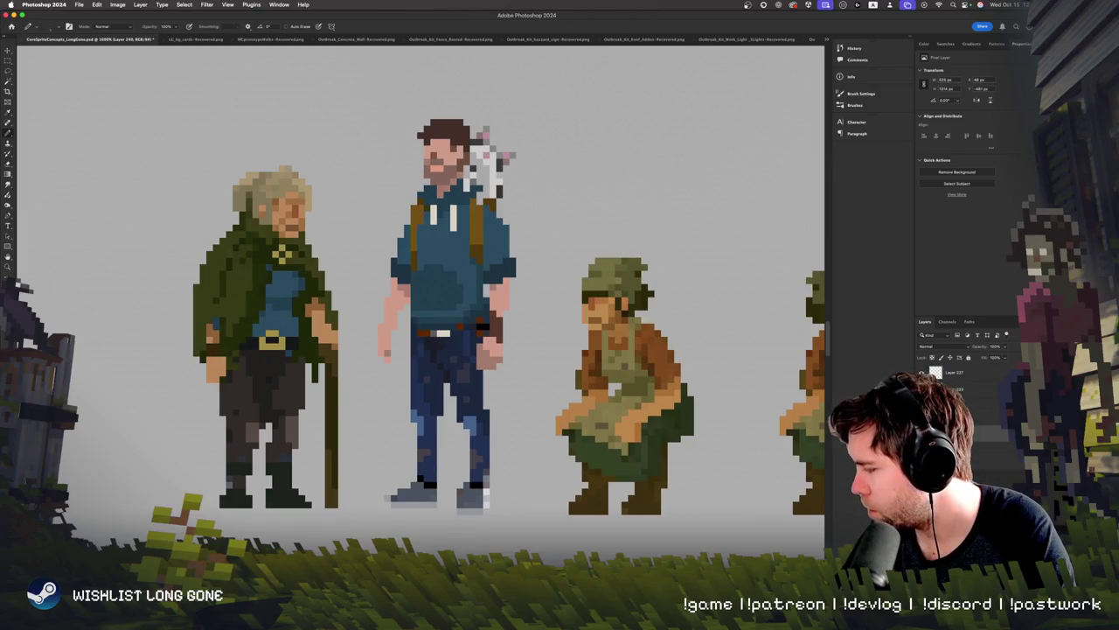
click(8, 262)
drag(571, 399, 562, 391)
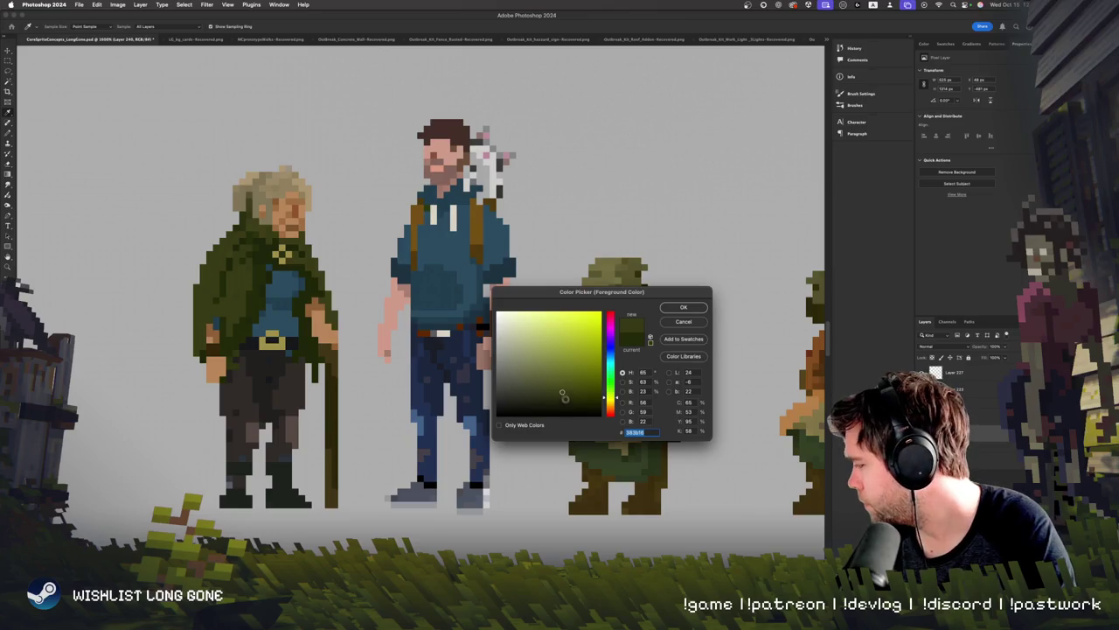
key(Return)
Step: Re-confirm the darker olive foreground and undo the unwanted cloak pixel edits
key(ctrl+z)
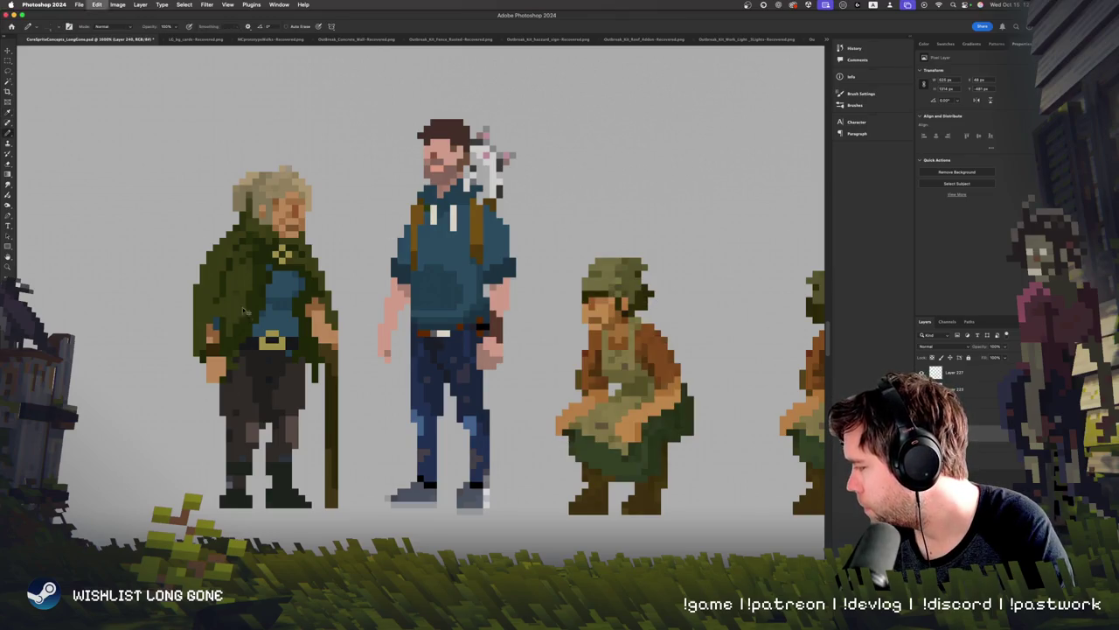
click(8, 265)
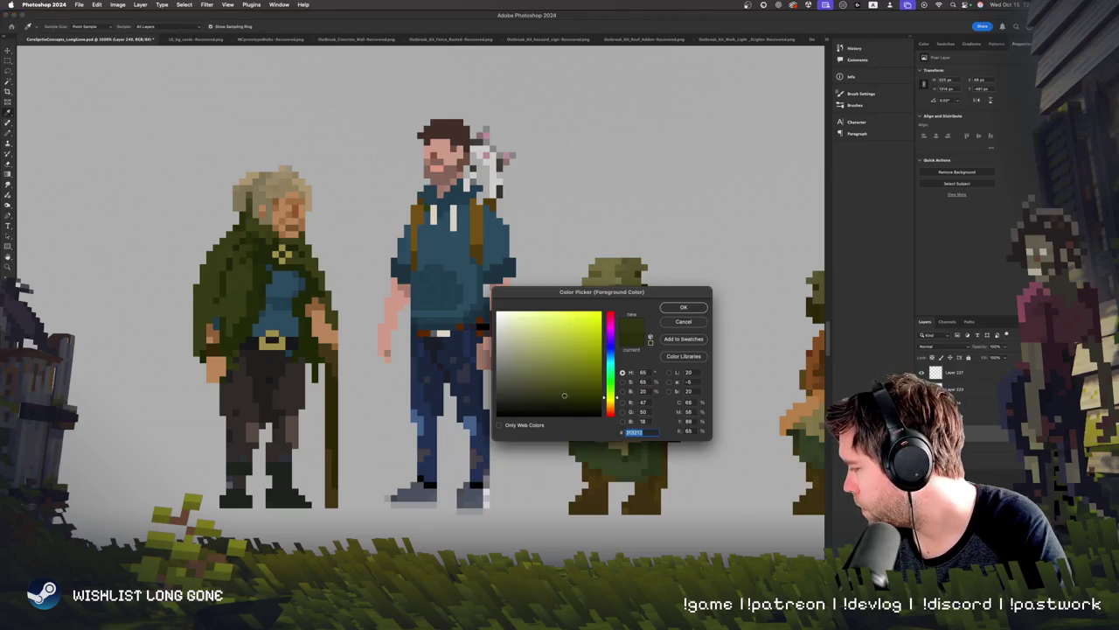
click(680, 309)
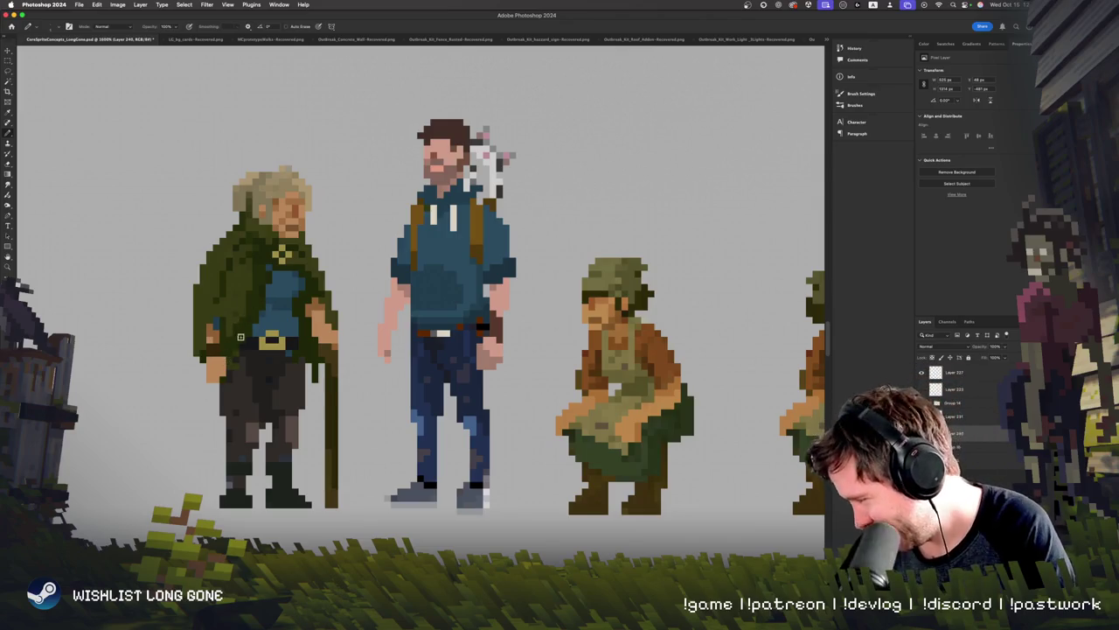
key(ctrl+z)
Step: Refill the old man's green cloak with a slightly brighter green using the Paint Bucket
scroll(175, 455, up, 2)
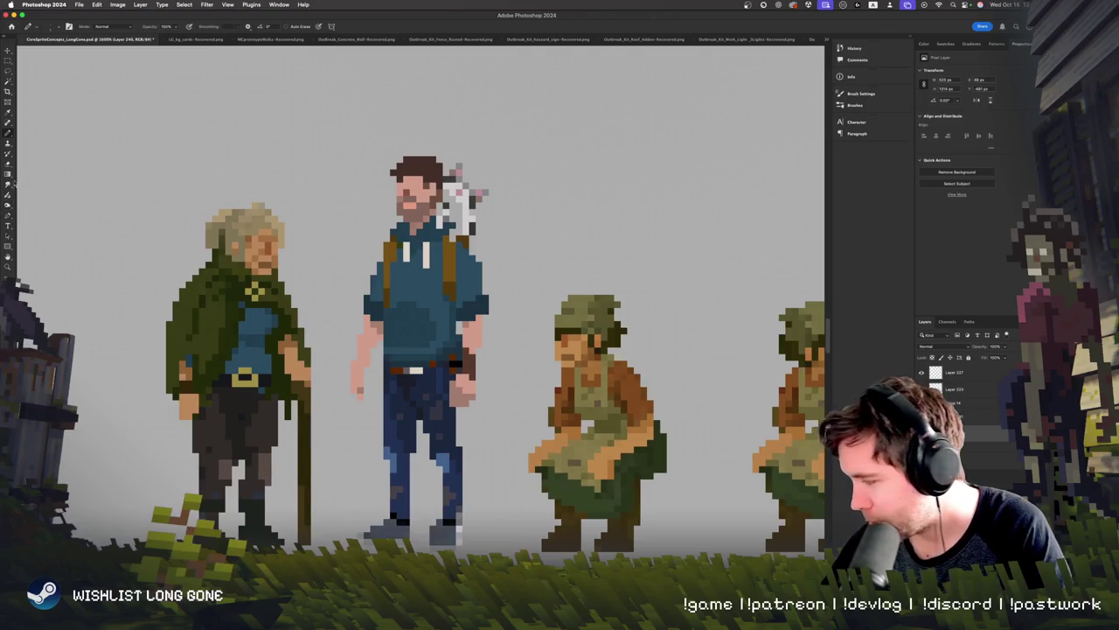
click(16, 178)
right_click(16, 177)
click(65, 179)
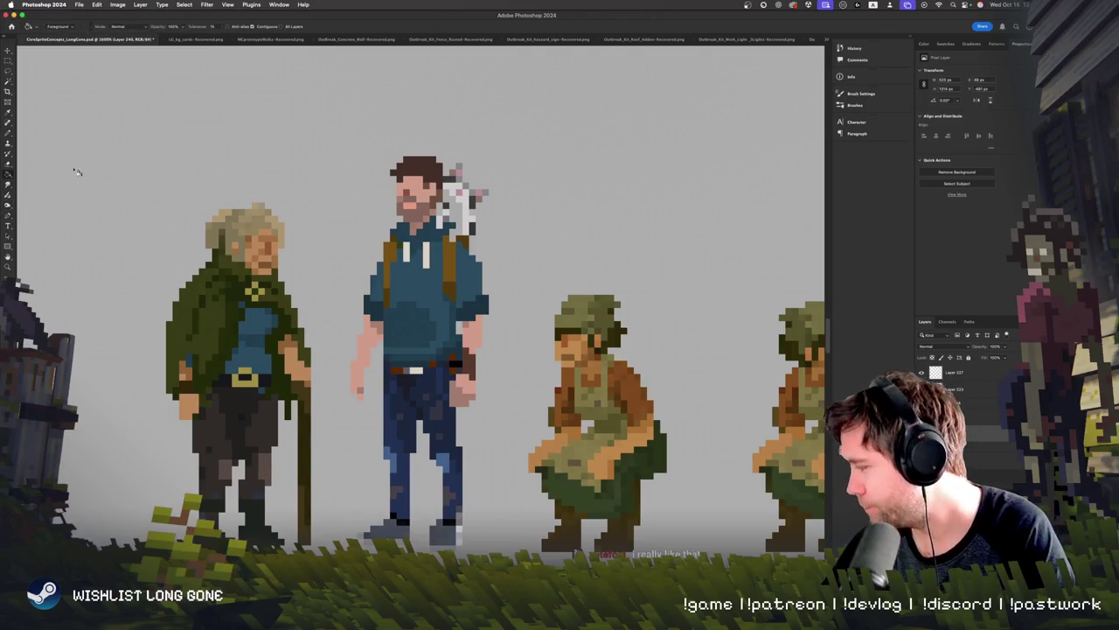
click(226, 347)
Step: Return to the Pencil and pan across the sprites' pixels up close
scroll(364, 330, right, 3)
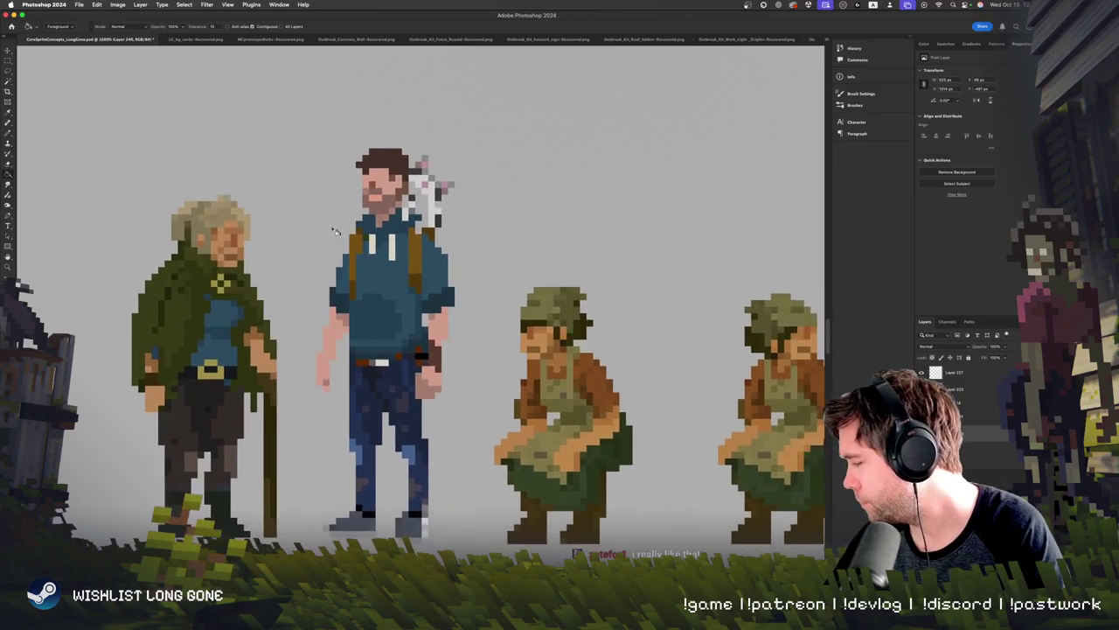
click(8, 266)
key(Return)
scroll(212, 369, up, 1)
key(b)
scroll(280, 407, down, 1)
scroll(136, 374, up, 1)
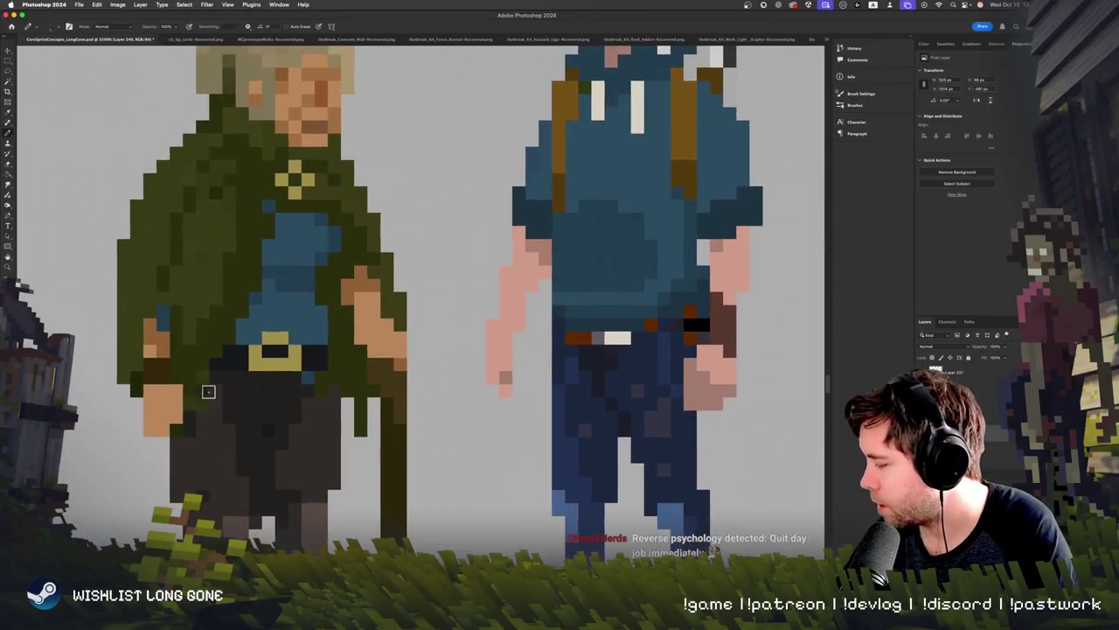
scroll(263, 381, right, 5)
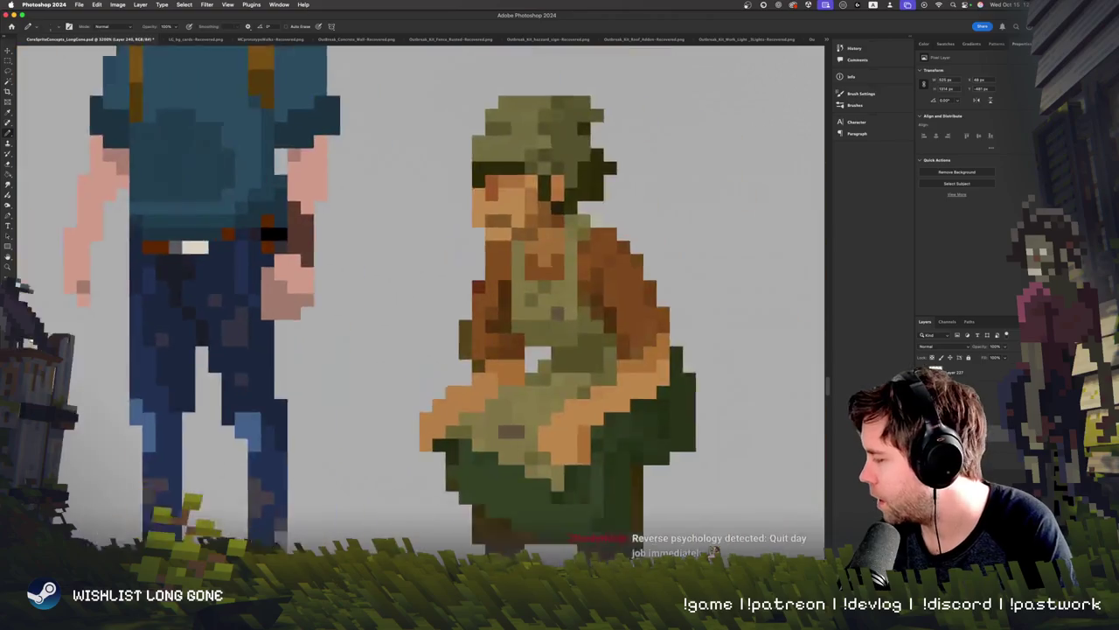
scroll(367, 385, right, 5)
scroll(366, 384, up, 2)
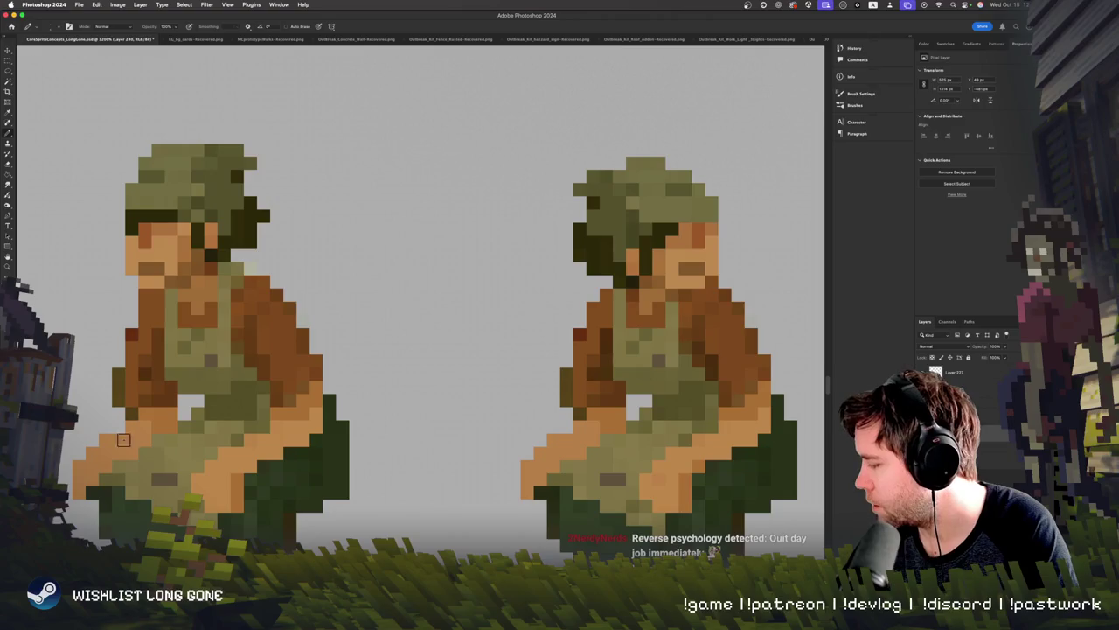
scroll(349, 350, right, 5)
scroll(367, 354, right, 3)
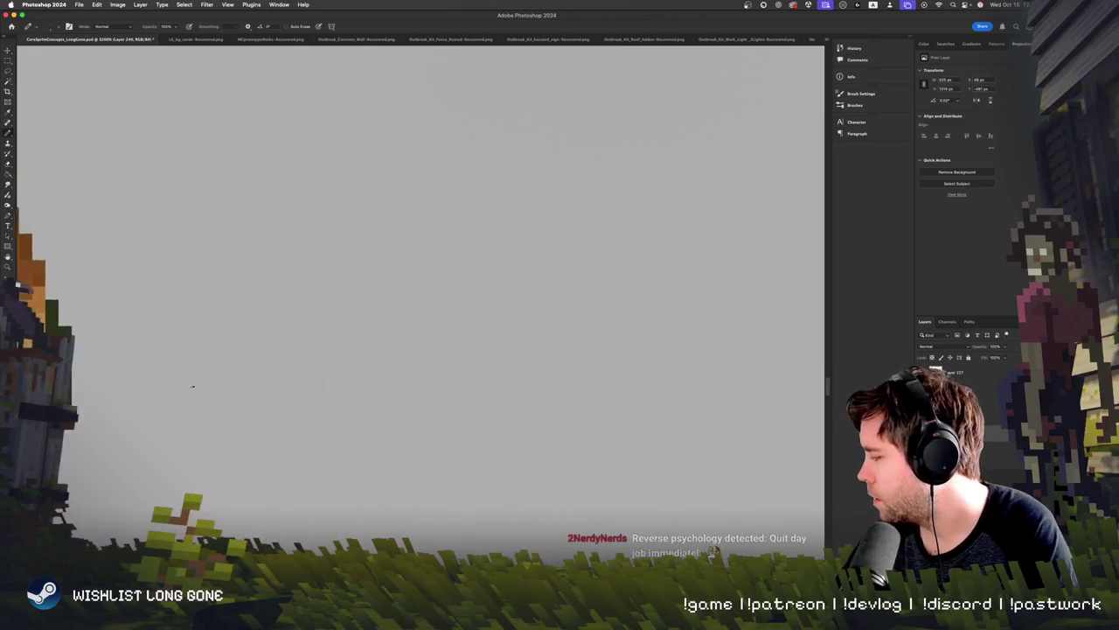
scroll(410, 361, left, 4)
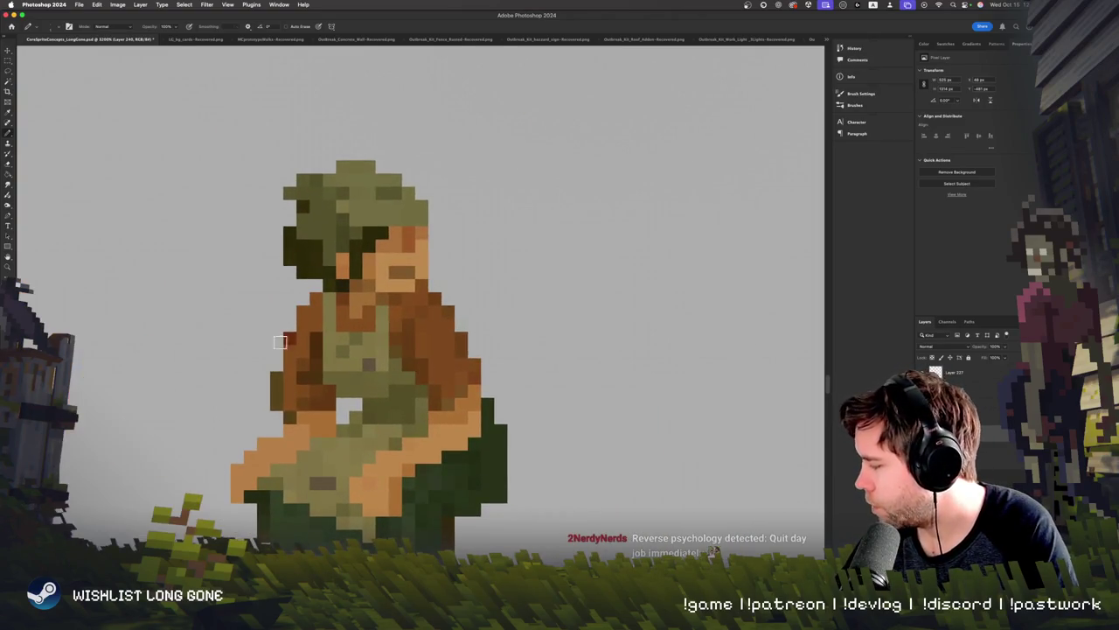
Step: Zoom and pan to review all four sprites, including the crouching figure
key(super+minus)
key(super+minus)
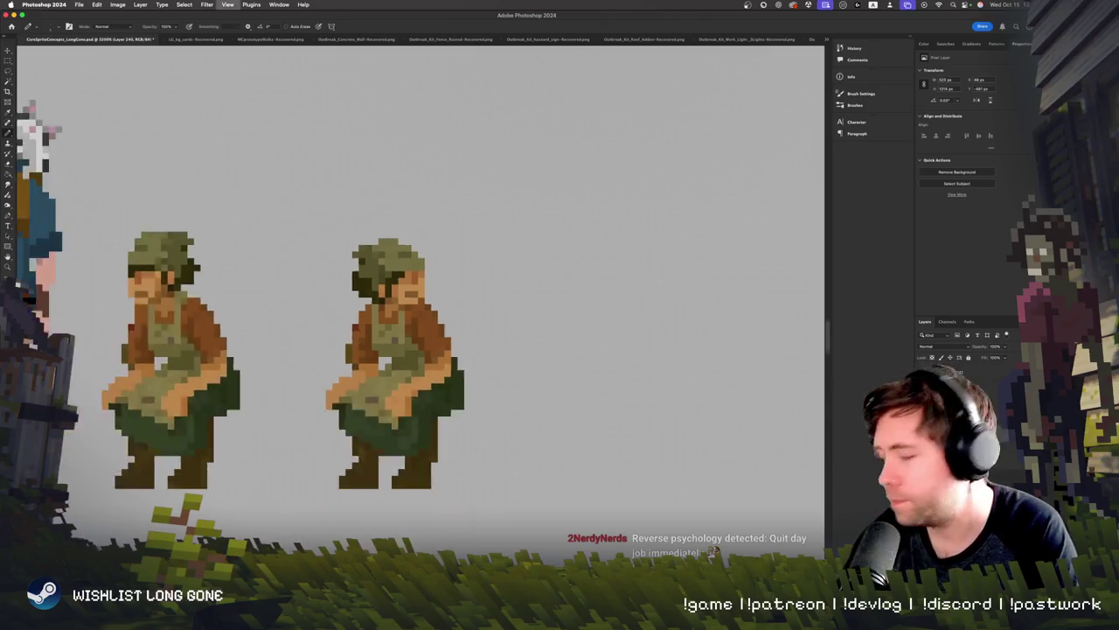
key(super+minus)
key(super+minus)
key(super+minus)
key(super+plus)
key(super+plus)
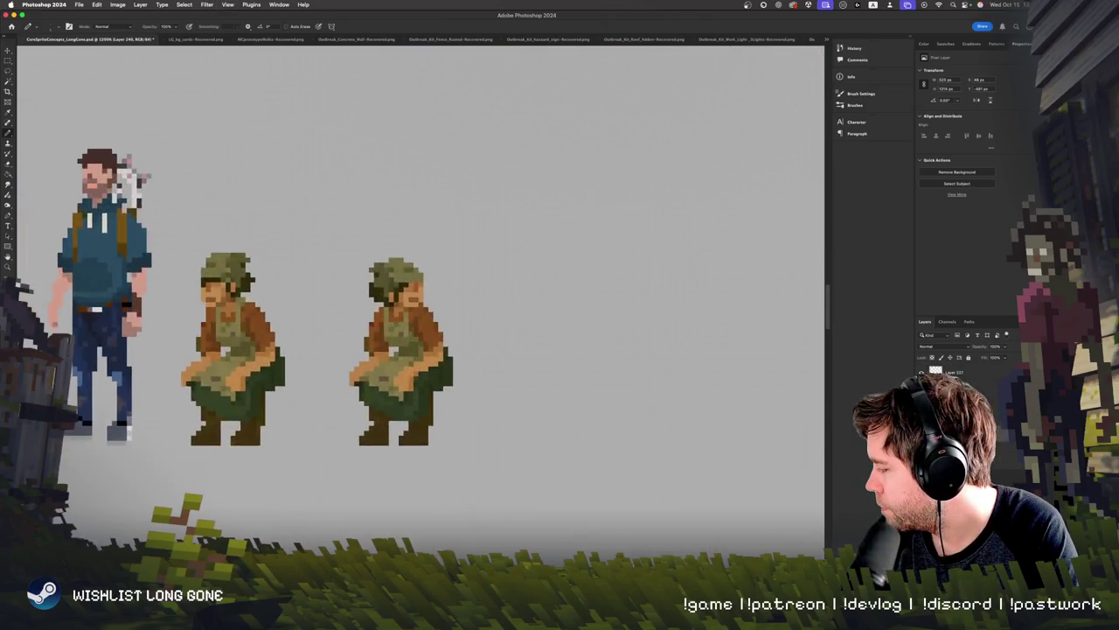
key(super+plus)
key(super+plus)
key(super+plus)
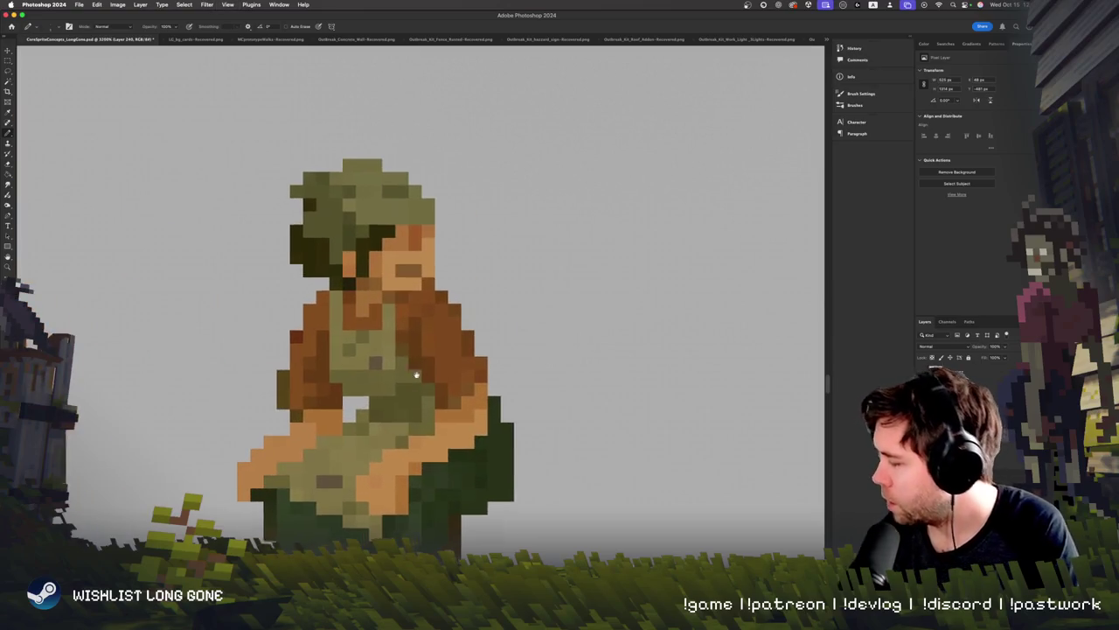
scroll(338, 435, left, 10)
scroll(338, 435, left, 5)
scroll(338, 435, left, 5)
scroll(339, 435, up, 10)
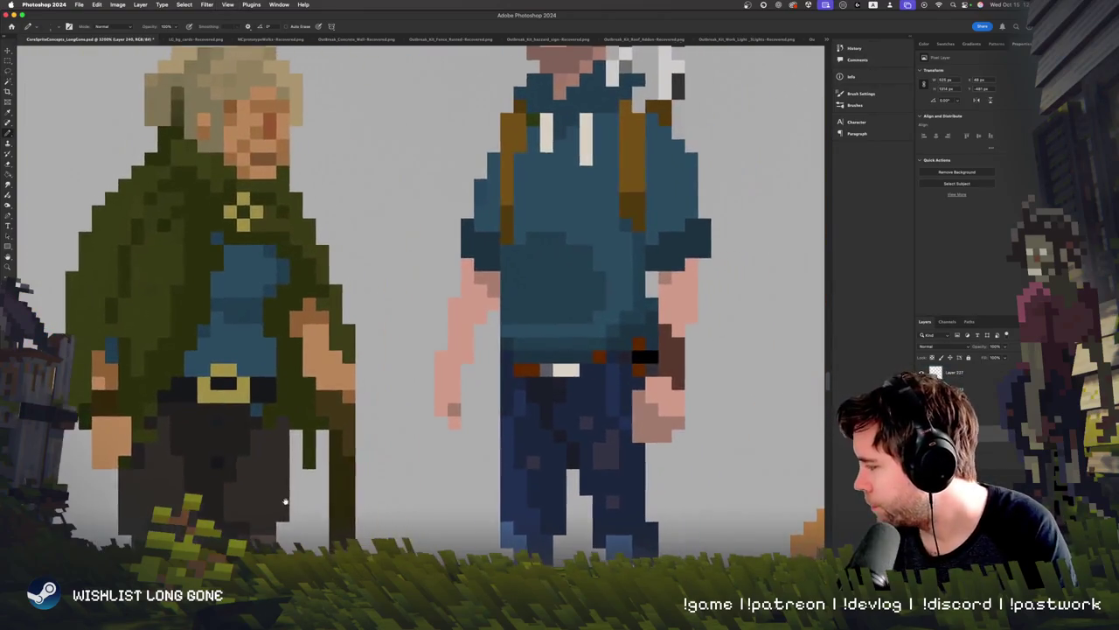
scroll(263, 394, right, 3)
scroll(129, 352, right, 2)
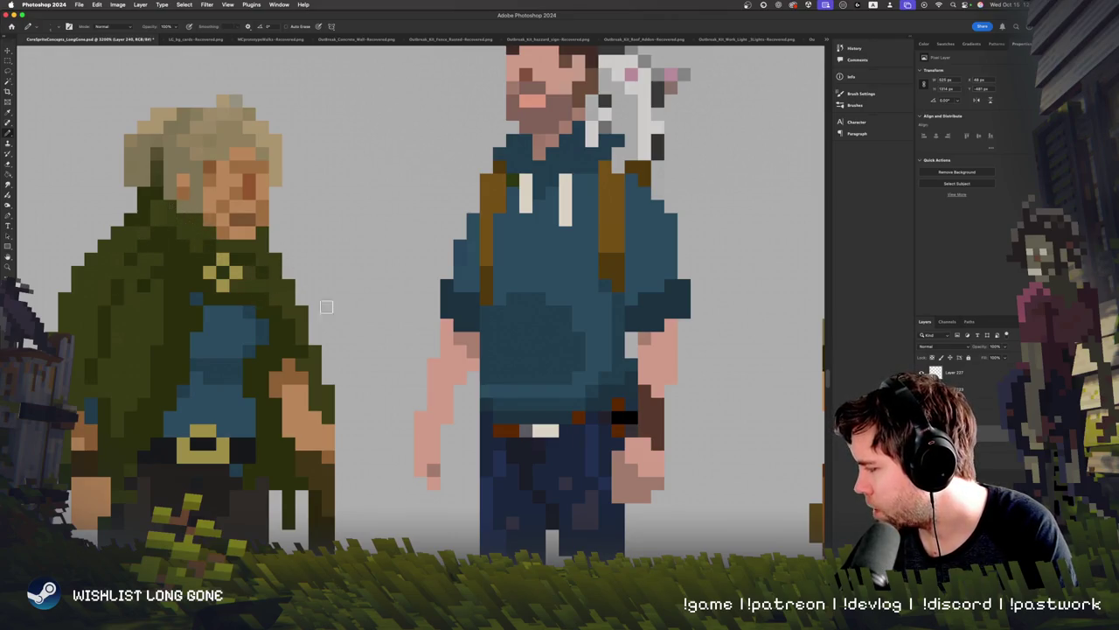
scroll(279, 402, right, 5)
scroll(227, 376, right, 1)
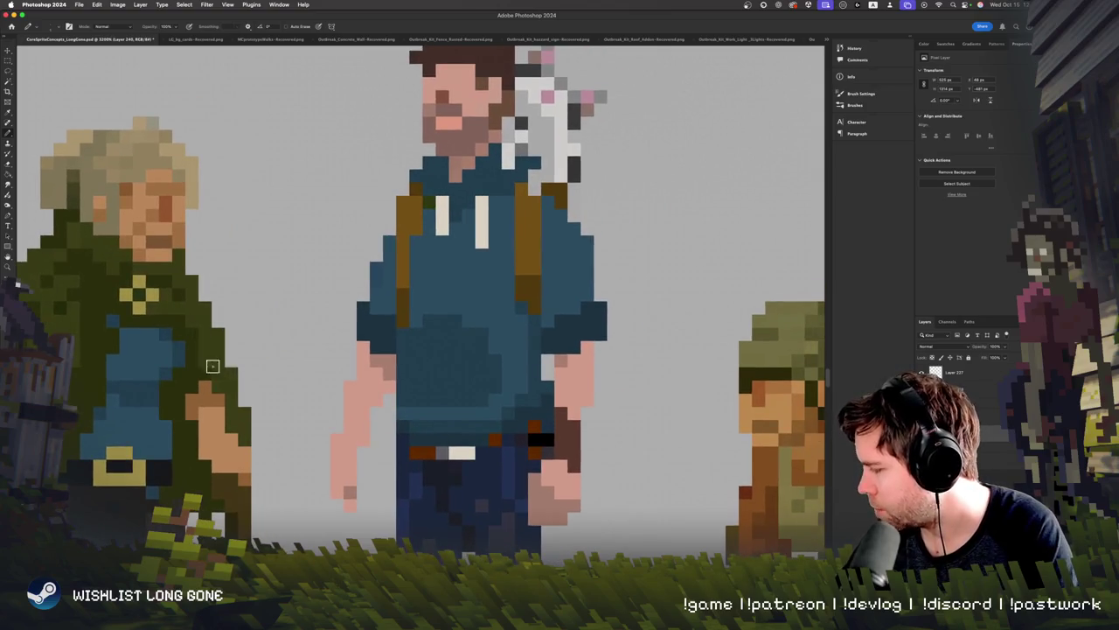
key(super+minus)
key(super+minus)
key(super+minus)
key(super+plus)
key(super+plus)
key(super+plus)
key(super+plus)
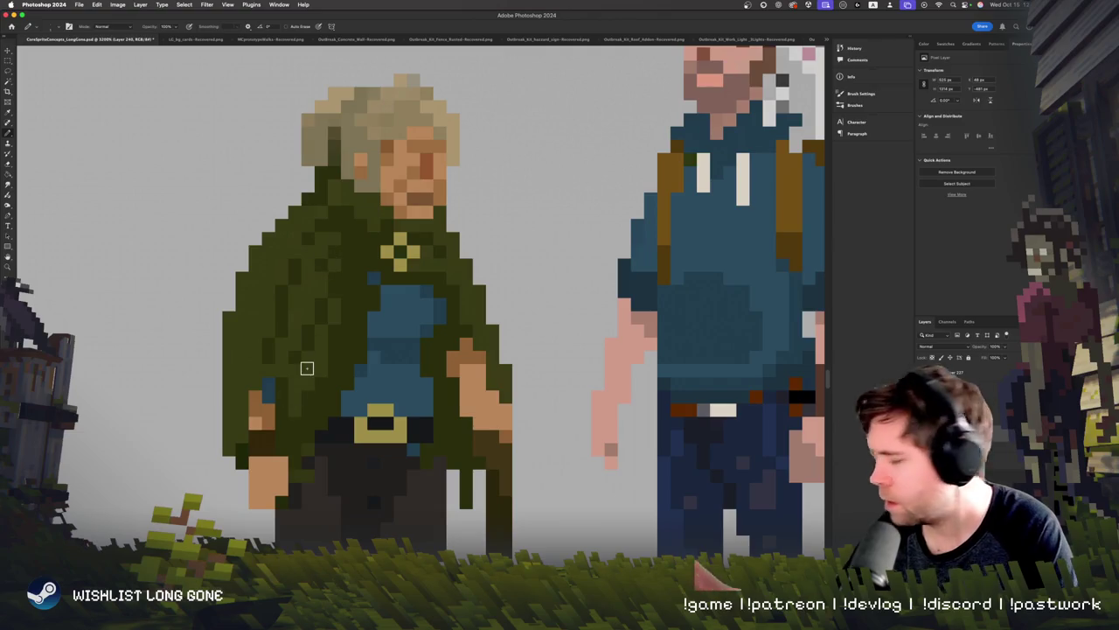
key(super+minus)
key(super+minus)
key(super+minus)
key(super+minus)
key(super+minus)
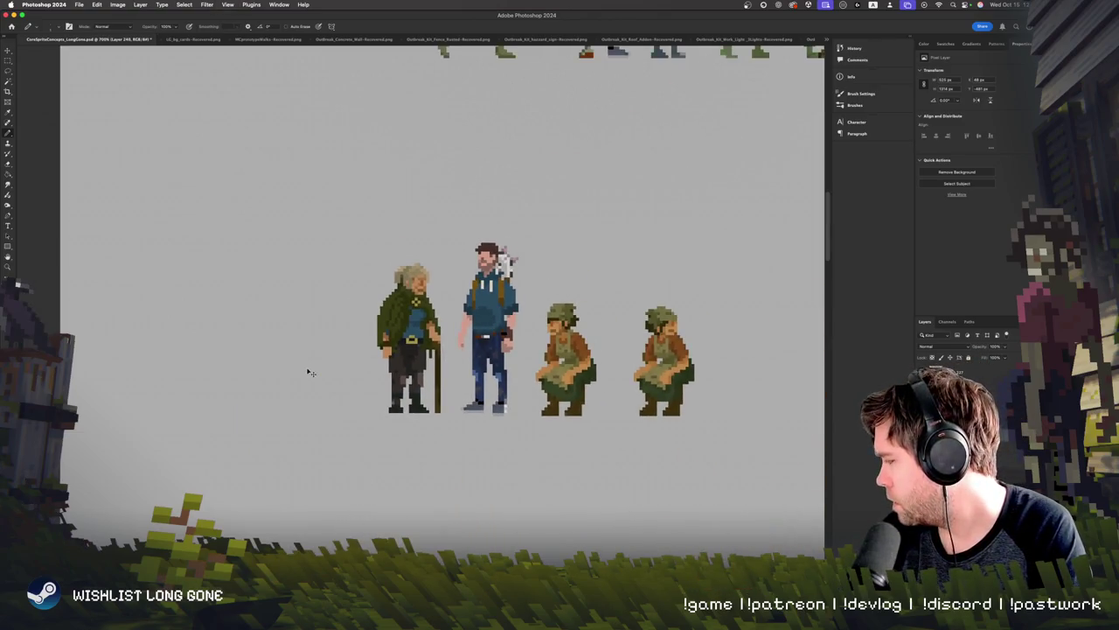
key(super+plus)
key(super+plus)
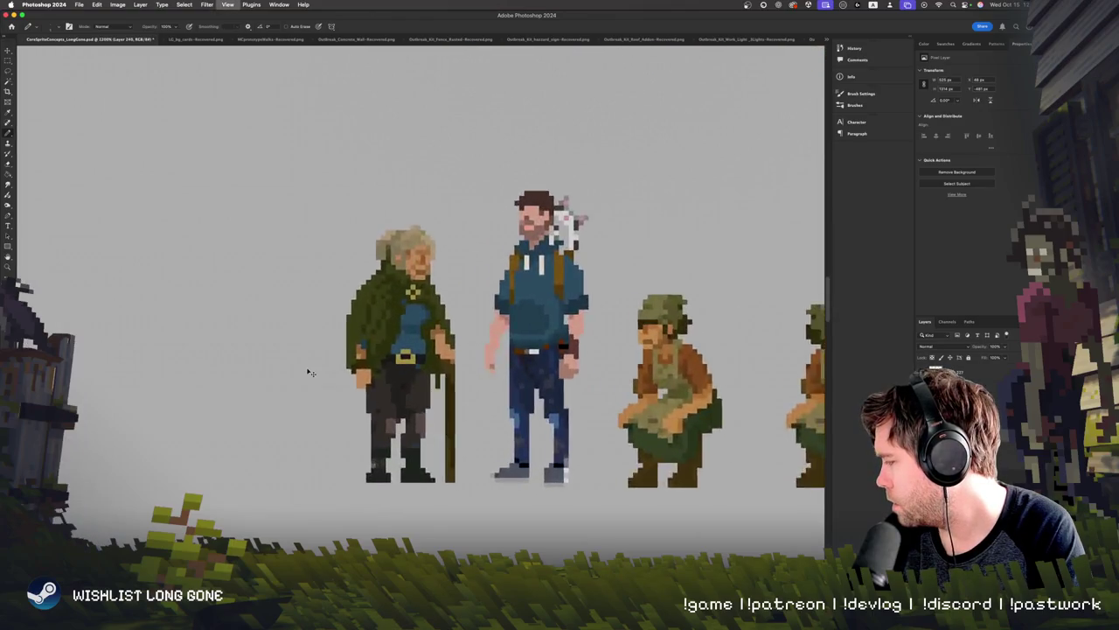
key(super+plus)
key(super+plus)
key(super+plus)
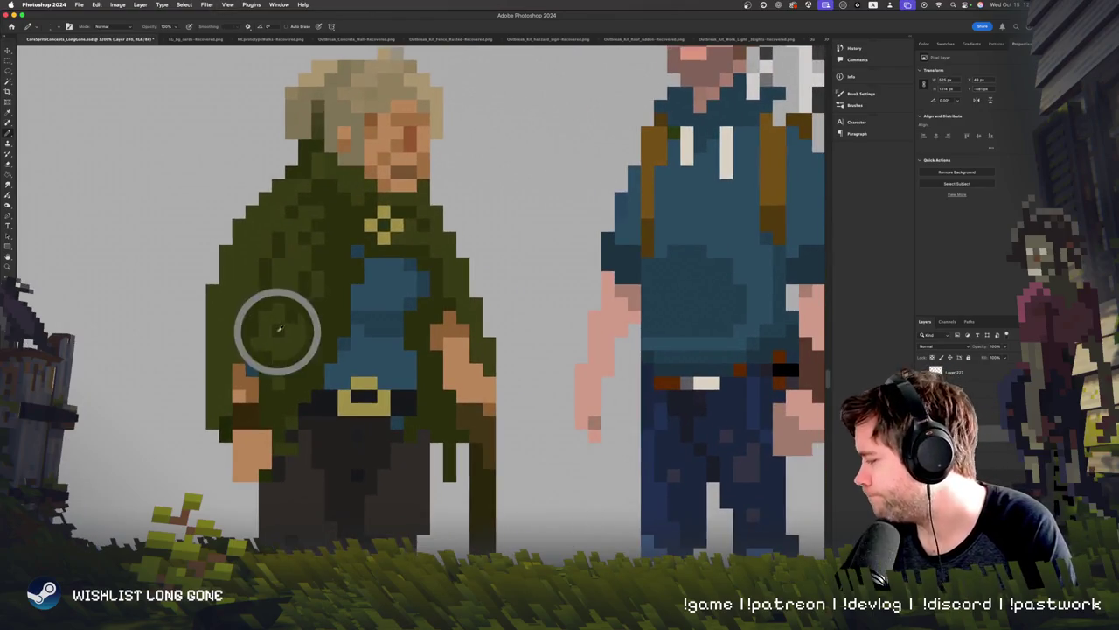
scroll(336, 434, down, 5)
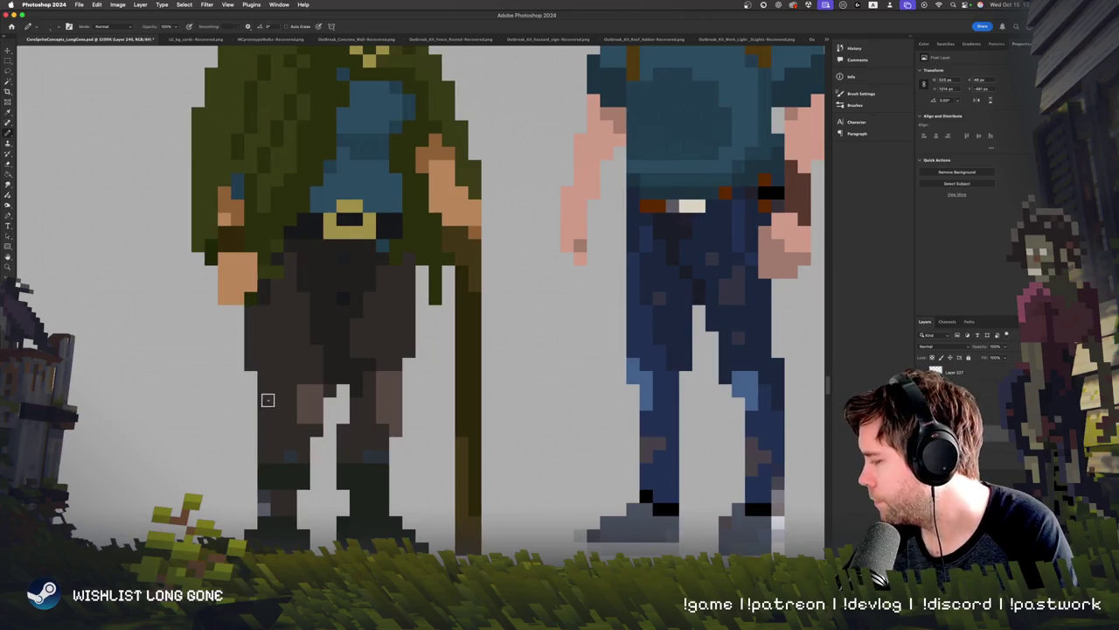
scroll(279, 426, right, 3)
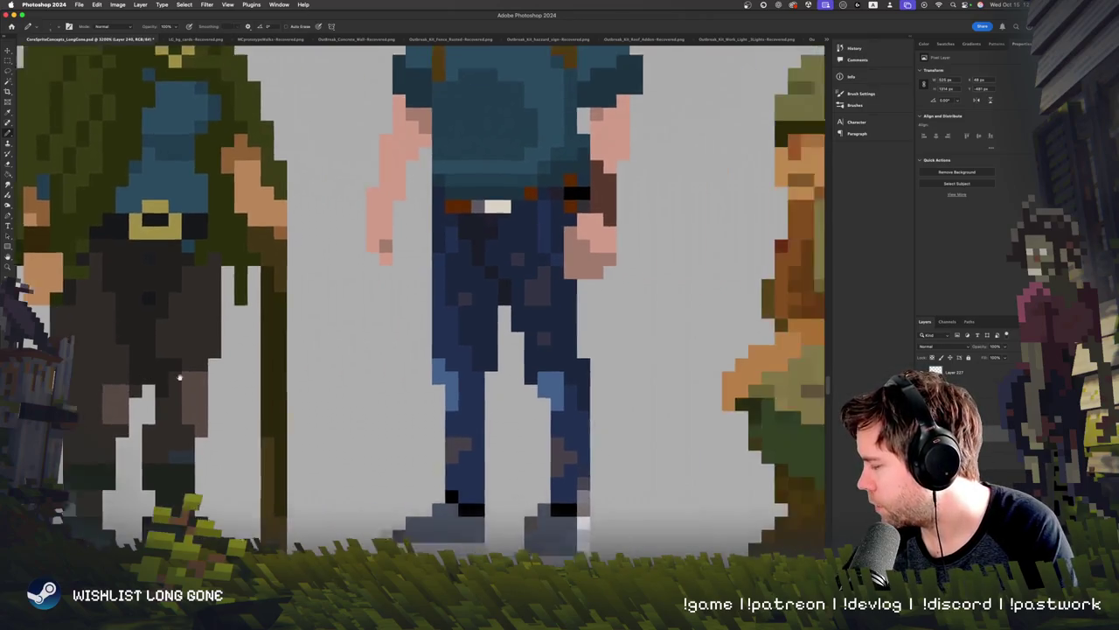
scroll(279, 427, left, 3)
scroll(279, 427, up, 2)
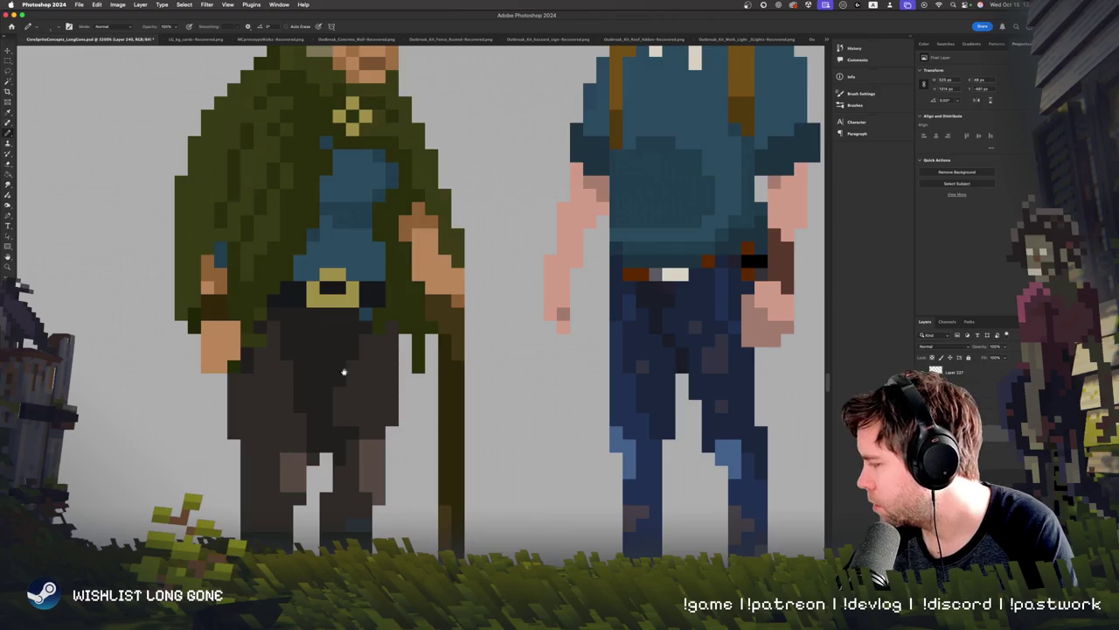
scroll(344, 372, down, 3)
scroll(280, 332, up, 3)
scroll(260, 298, up, 2)
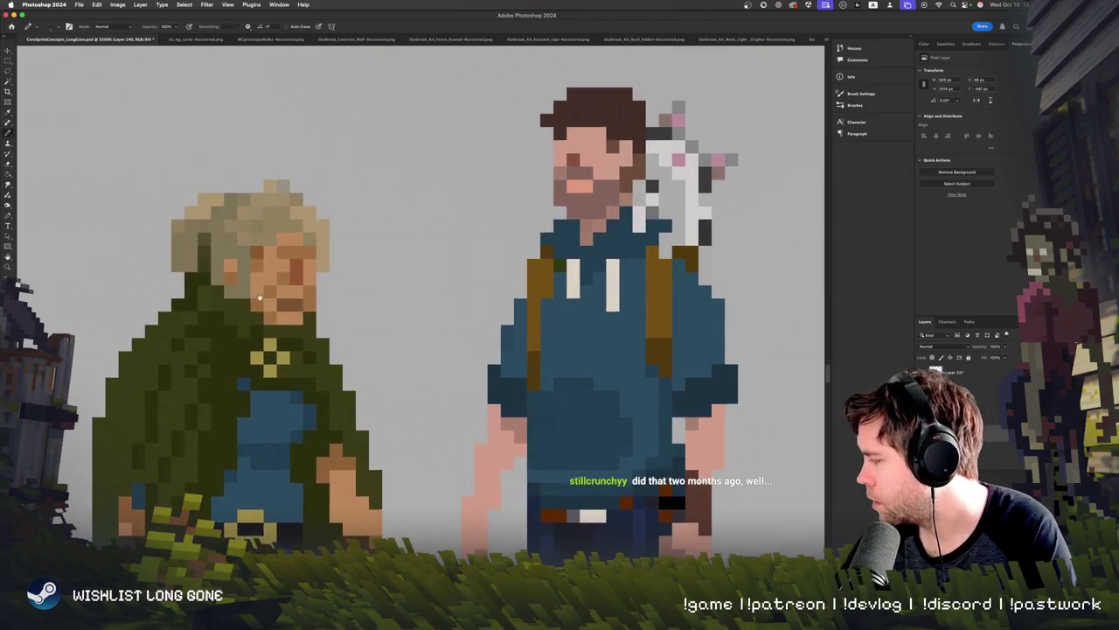
scroll(260, 298, down, 2)
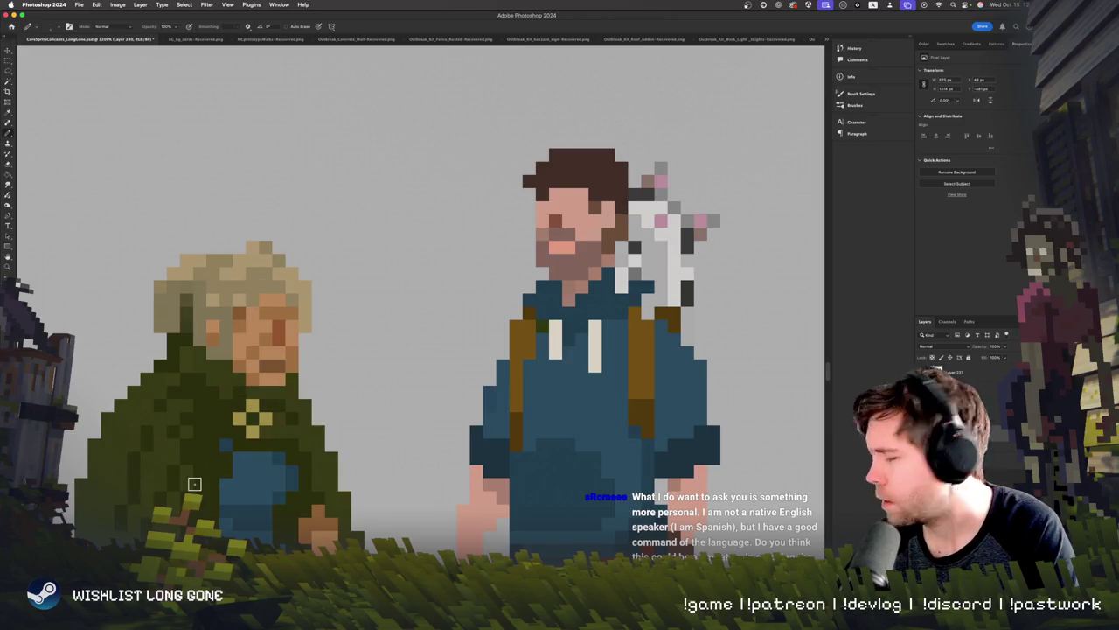
key(super+minus)
key(super+minus)
key(super+minus)
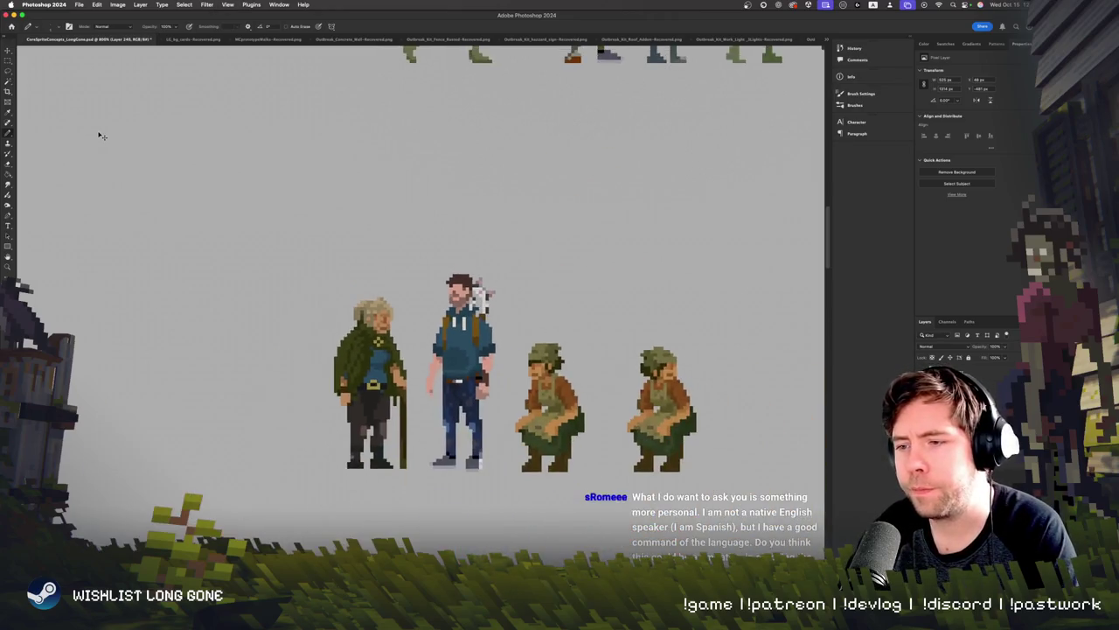
key(super+plus)
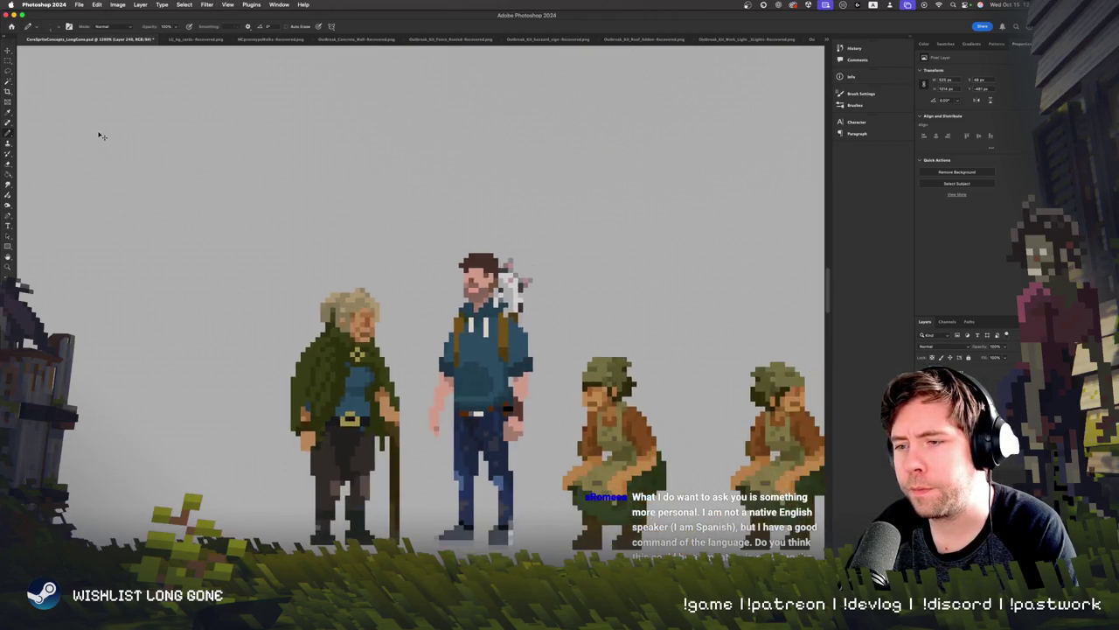
key(super+plus)
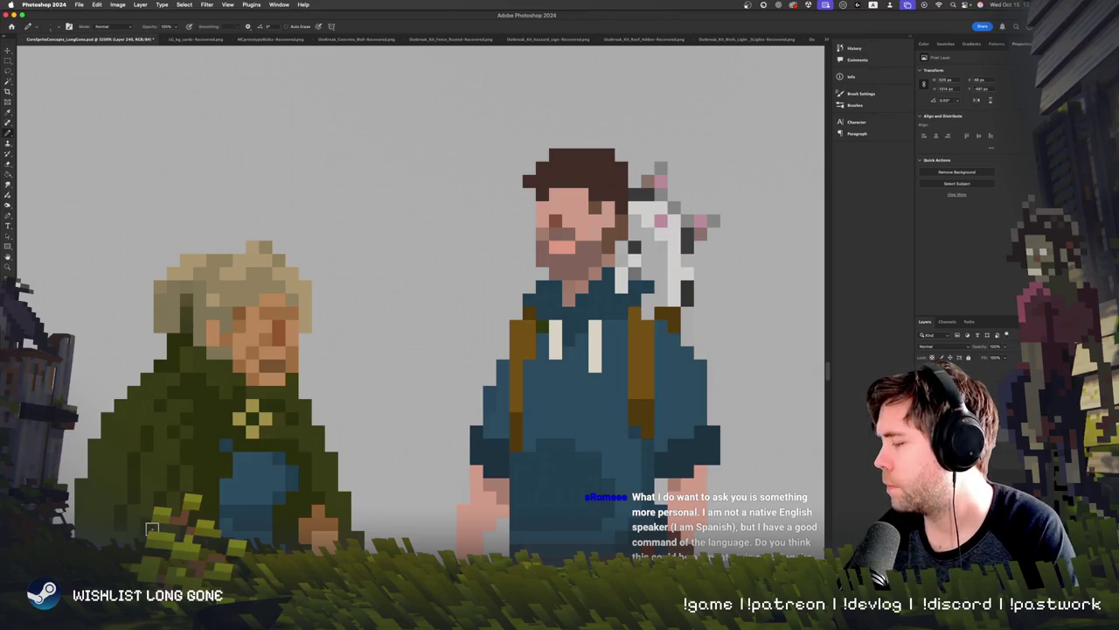
key(super+minus)
key(super+minus)
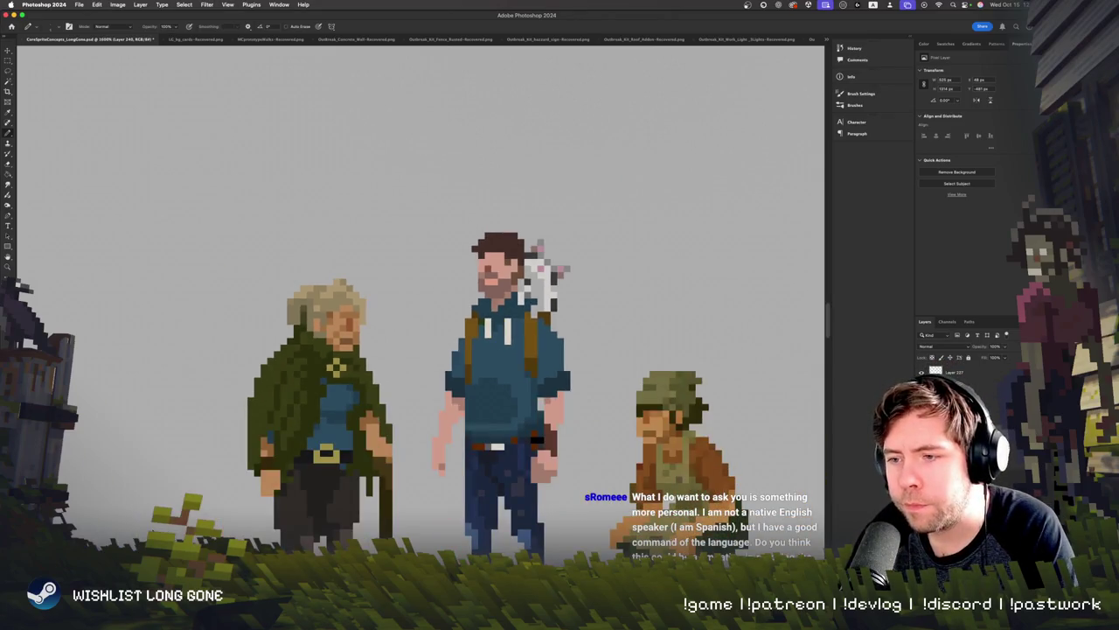
key(super+equal)
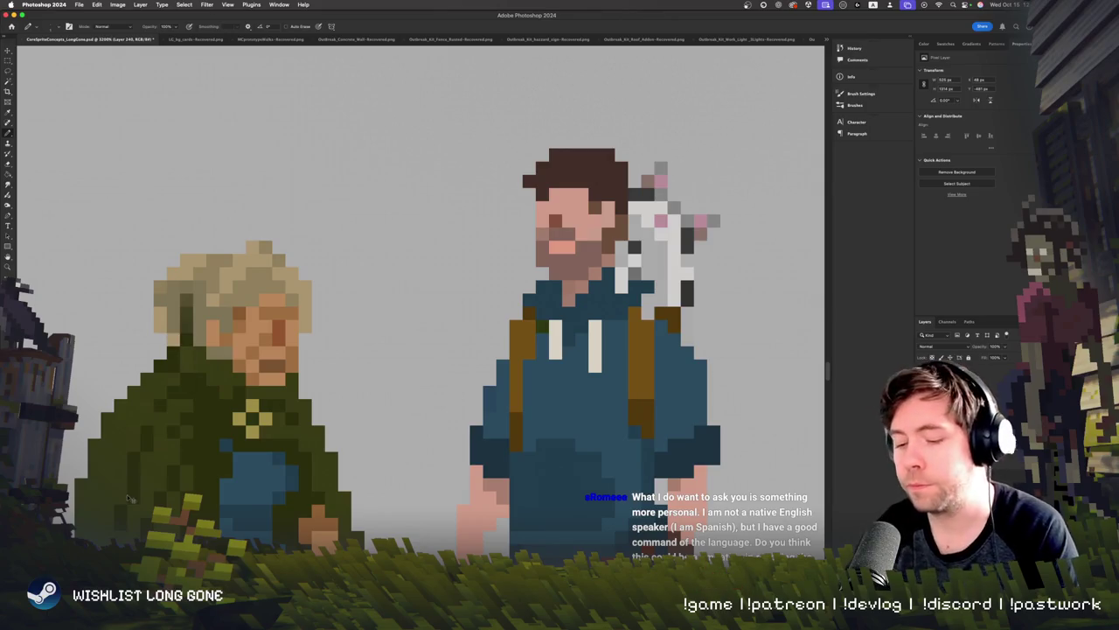
key(super+minus)
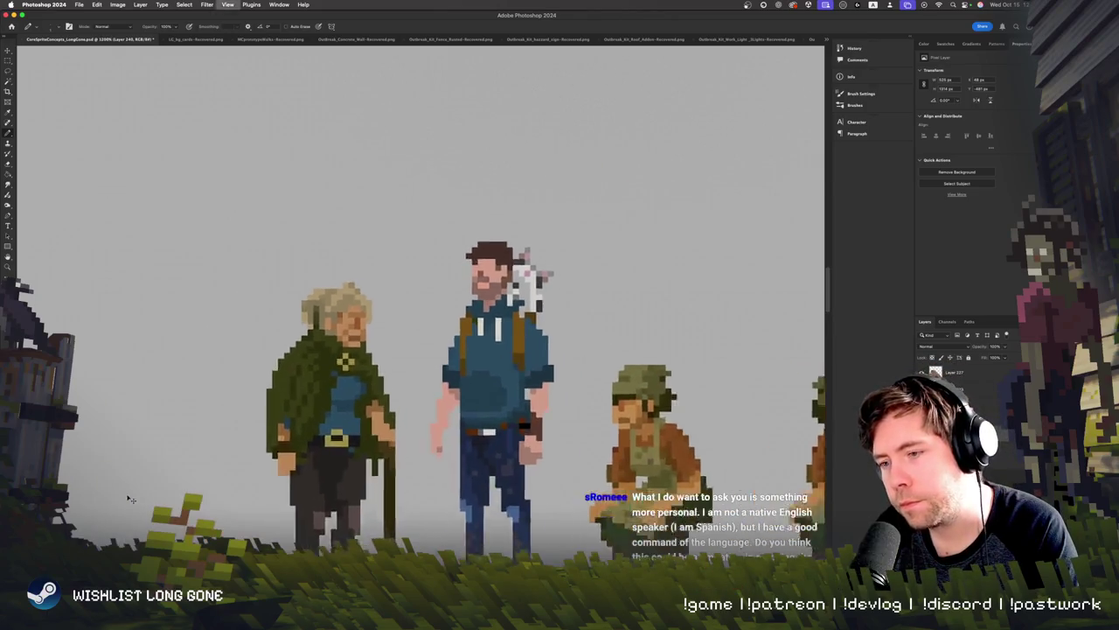
key(super+plus)
key(super+plus)
scroll(245, 365, left, 5)
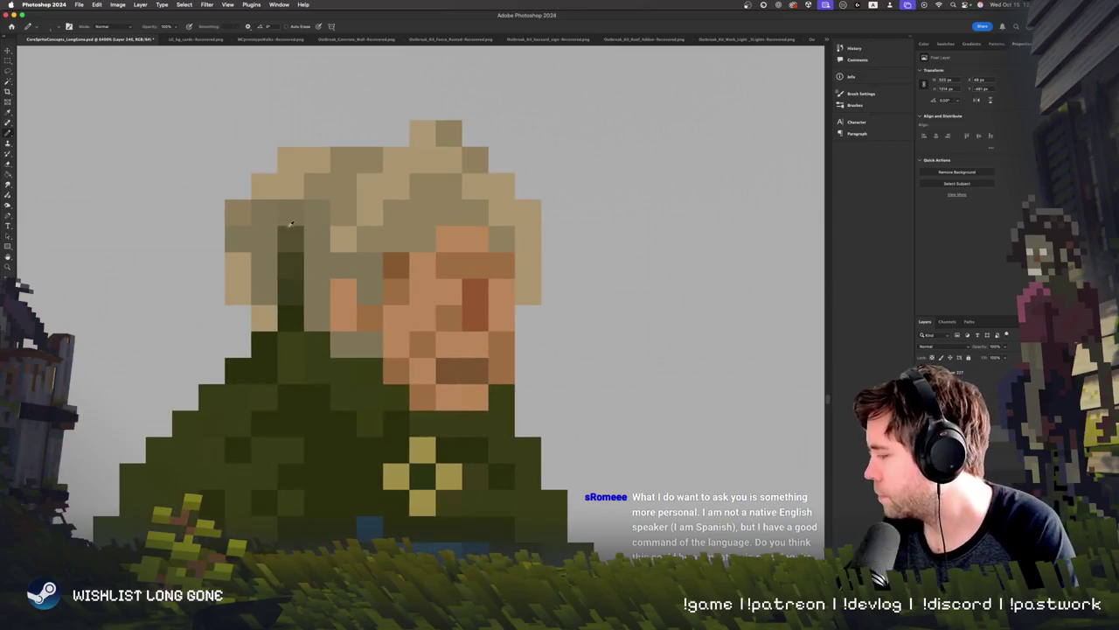
click(8, 275)
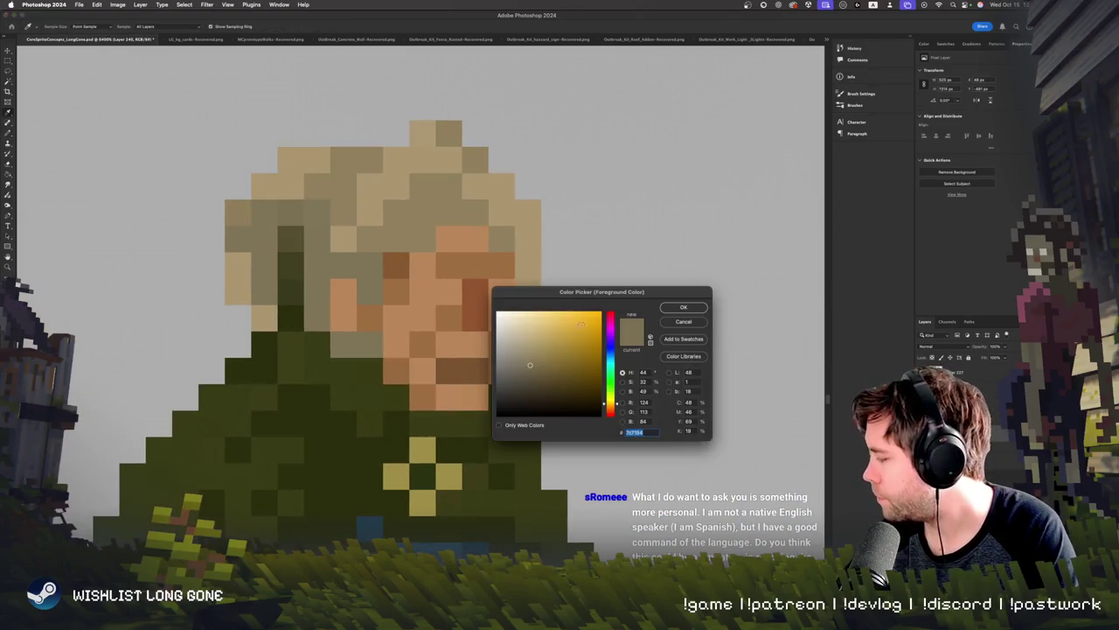
click(683, 307)
drag(291, 238, 291, 322)
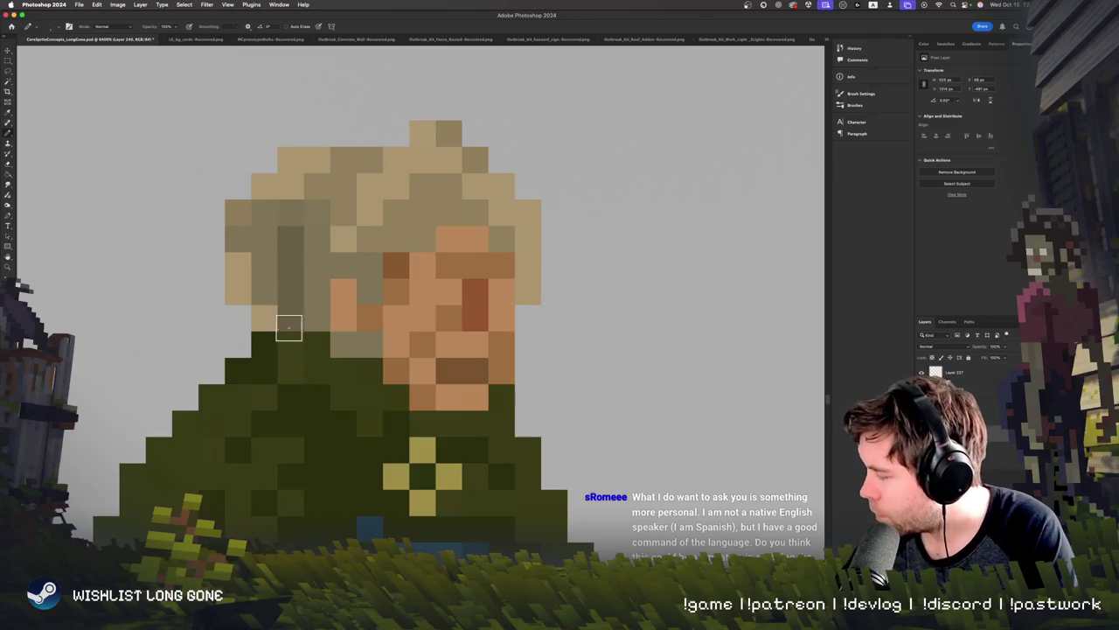
key(super+minus)
key(super+minus)
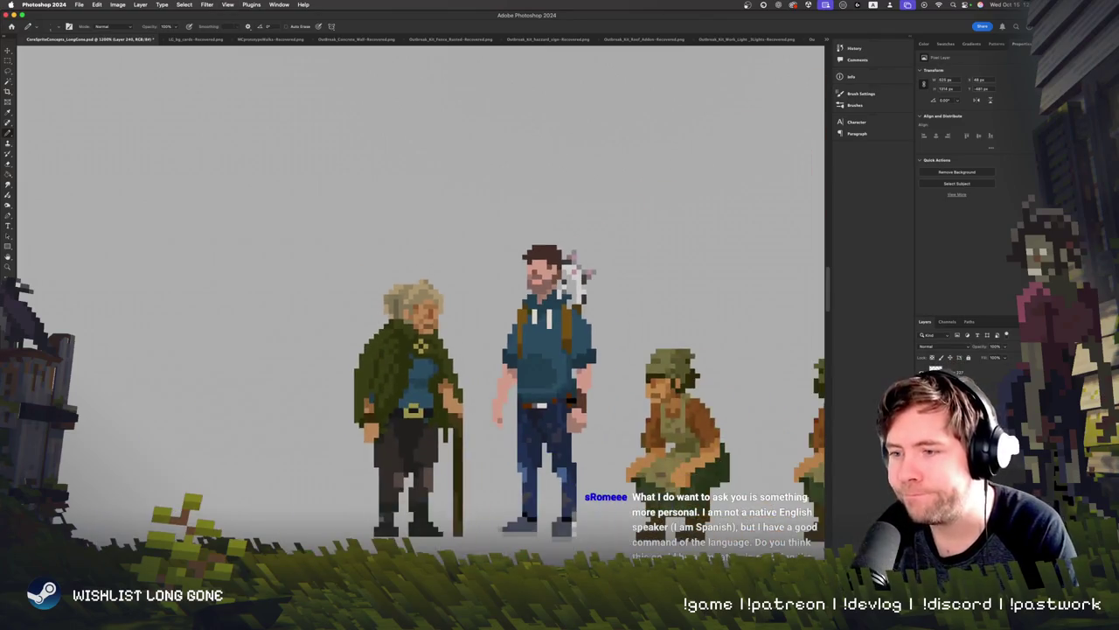
key(super+equal)
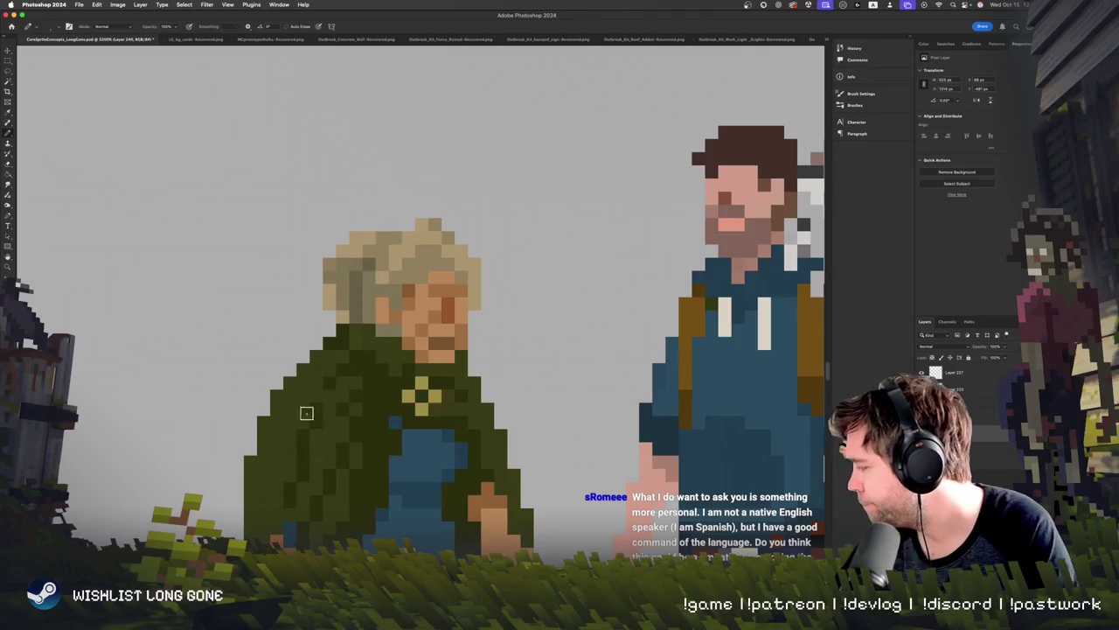
scroll(282, 403, right, 1)
scroll(282, 403, right, 3)
scroll(282, 403, up, 1)
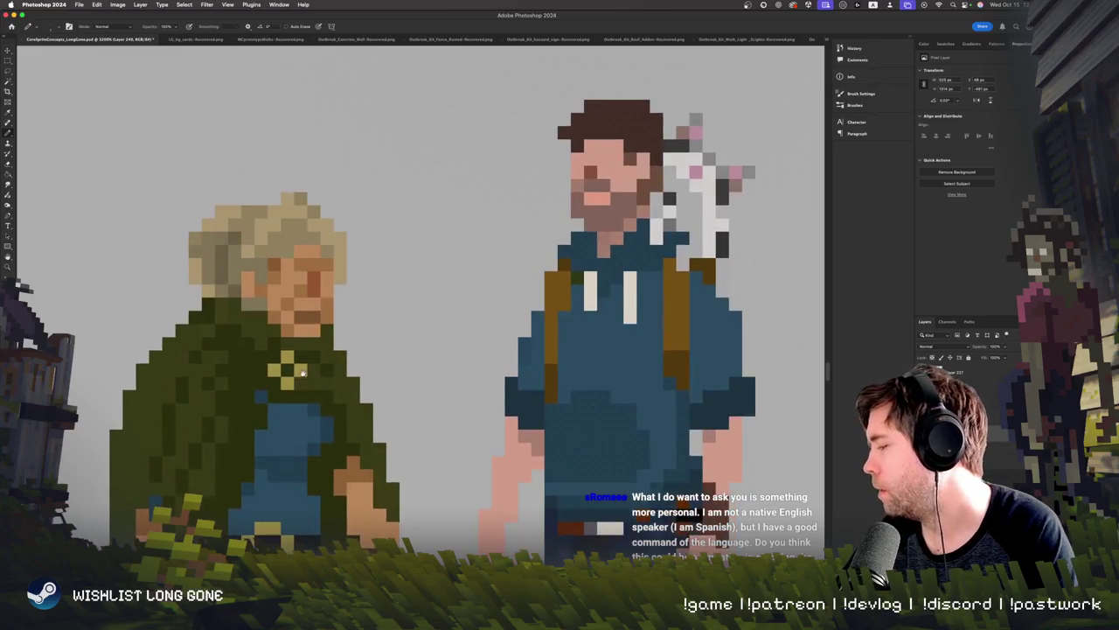
key(super+equal)
key(super+equal)
key(super+minus)
key(super+minus)
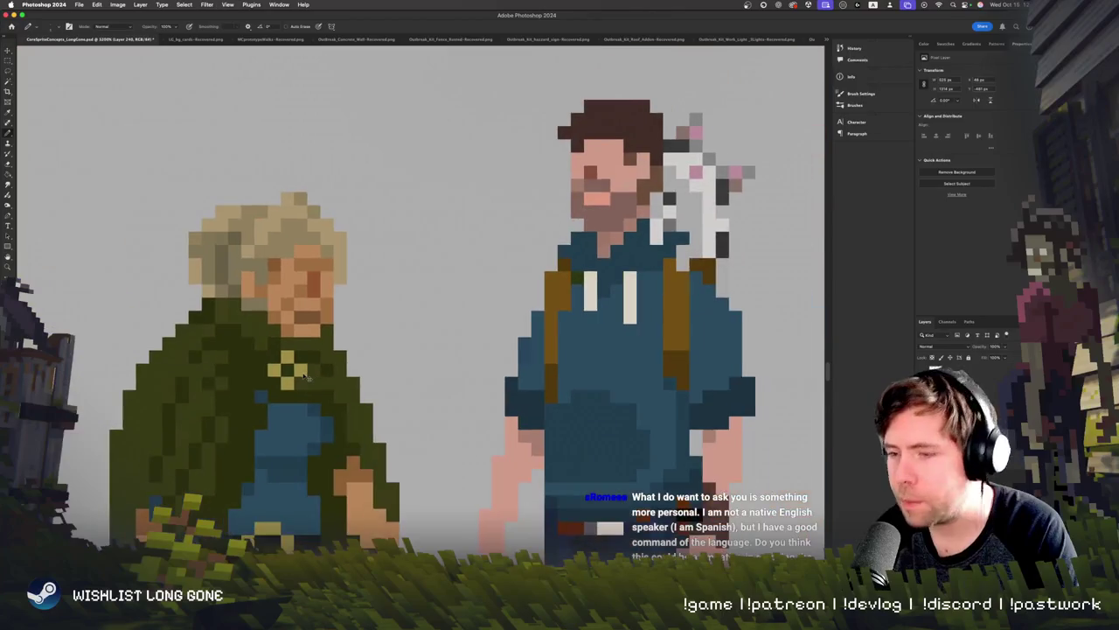
key(super+minus)
key(super+equal)
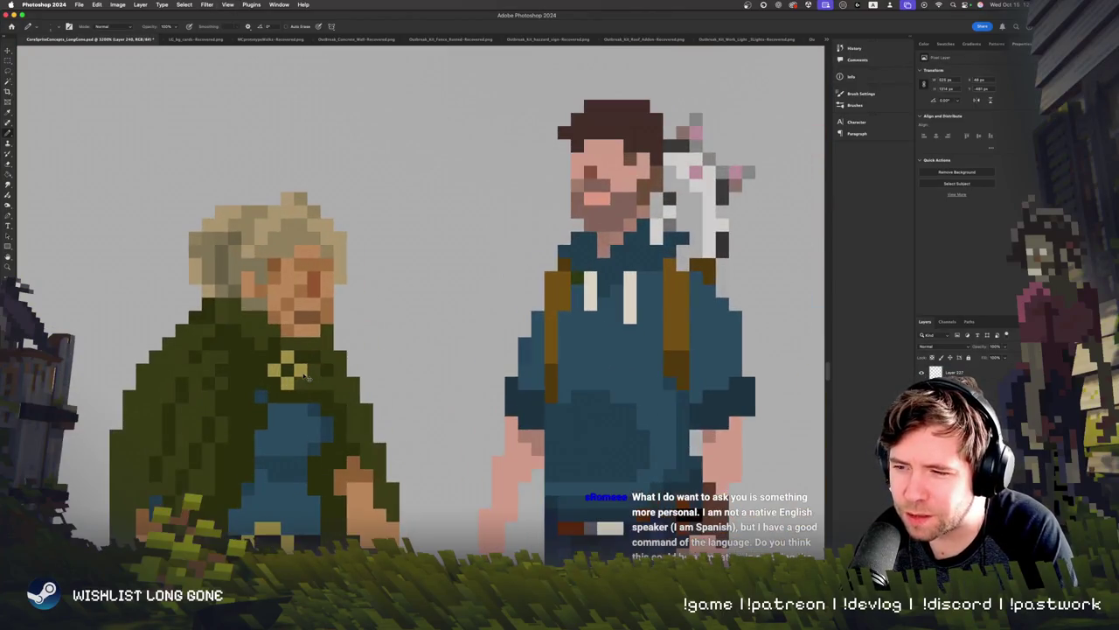
key(super+minus)
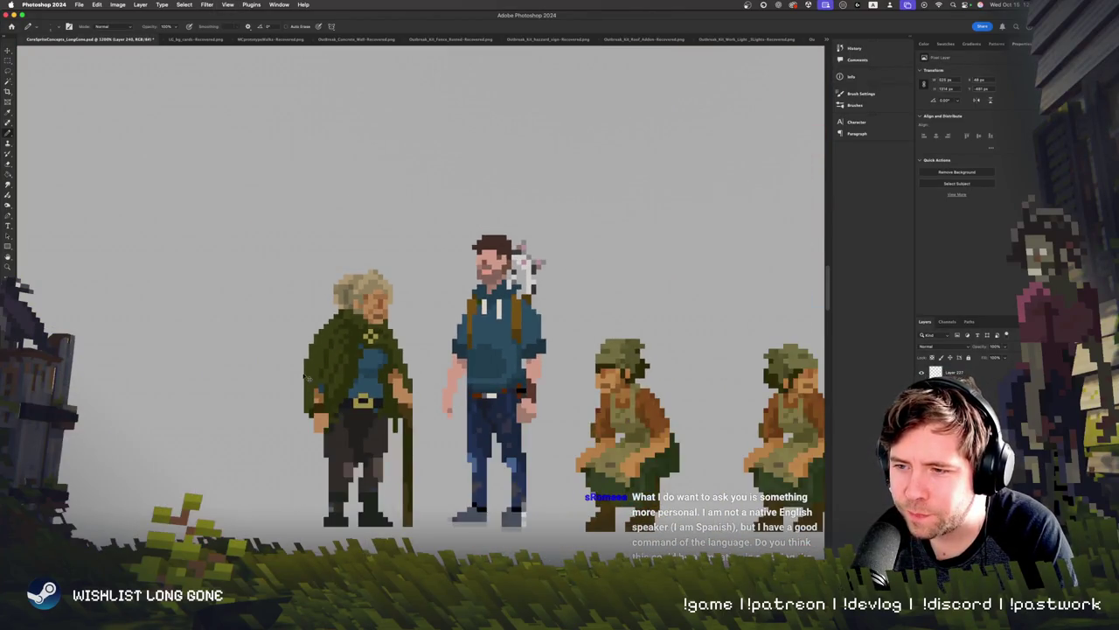
key(super+equal)
key(super+equal)
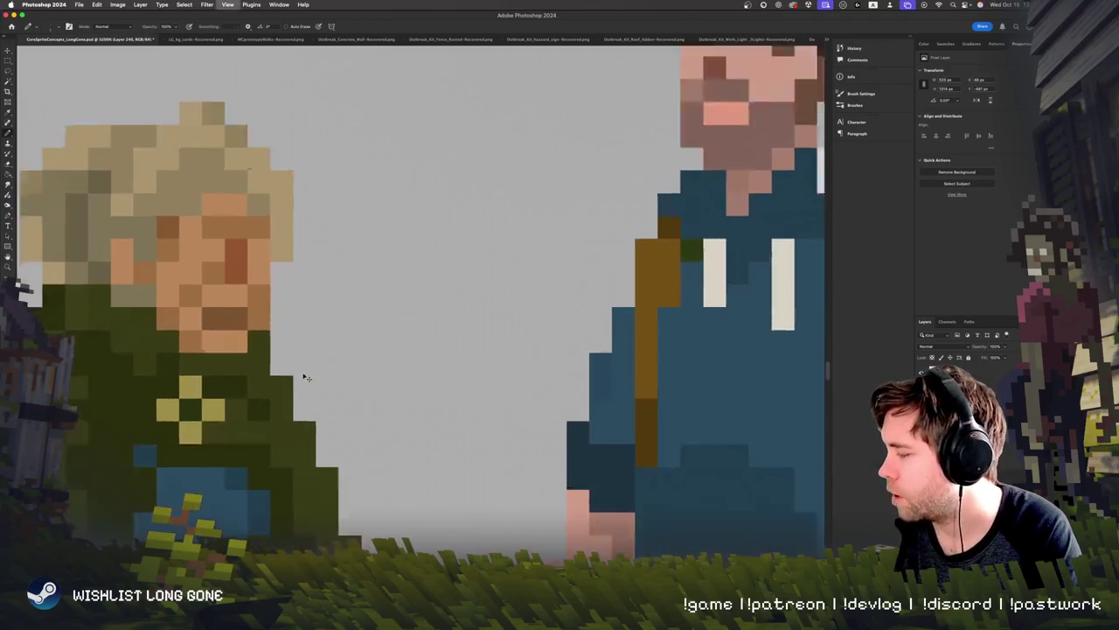
Step: Paint the top yellow pixel of the old man's cloak clasp dark green
scroll(302, 373, left, 3)
scroll(303, 372, up, 1)
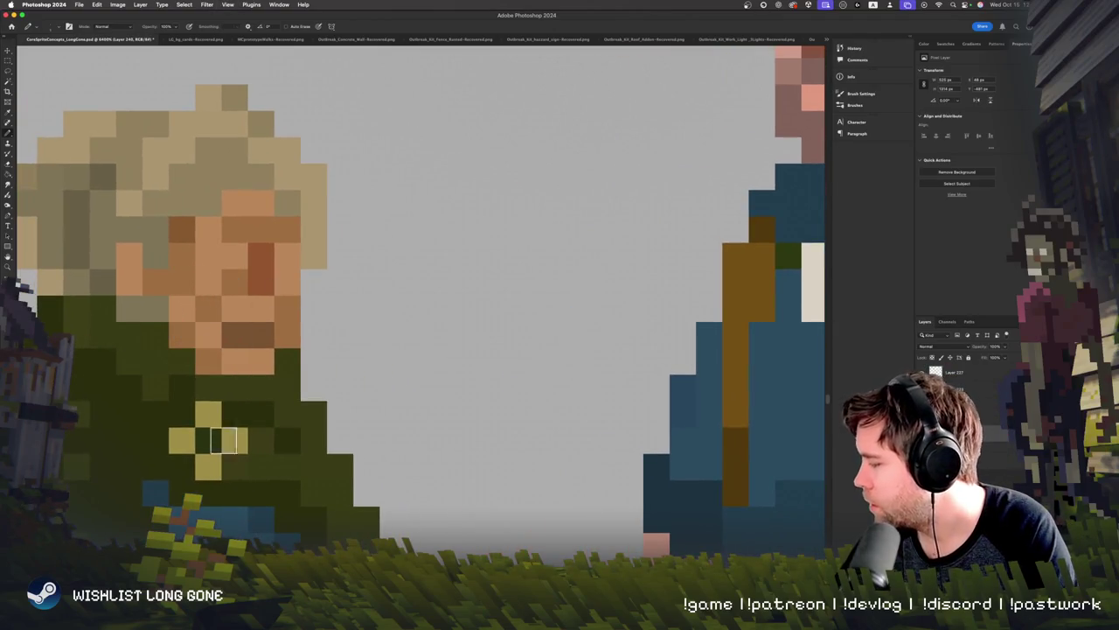
click(214, 412)
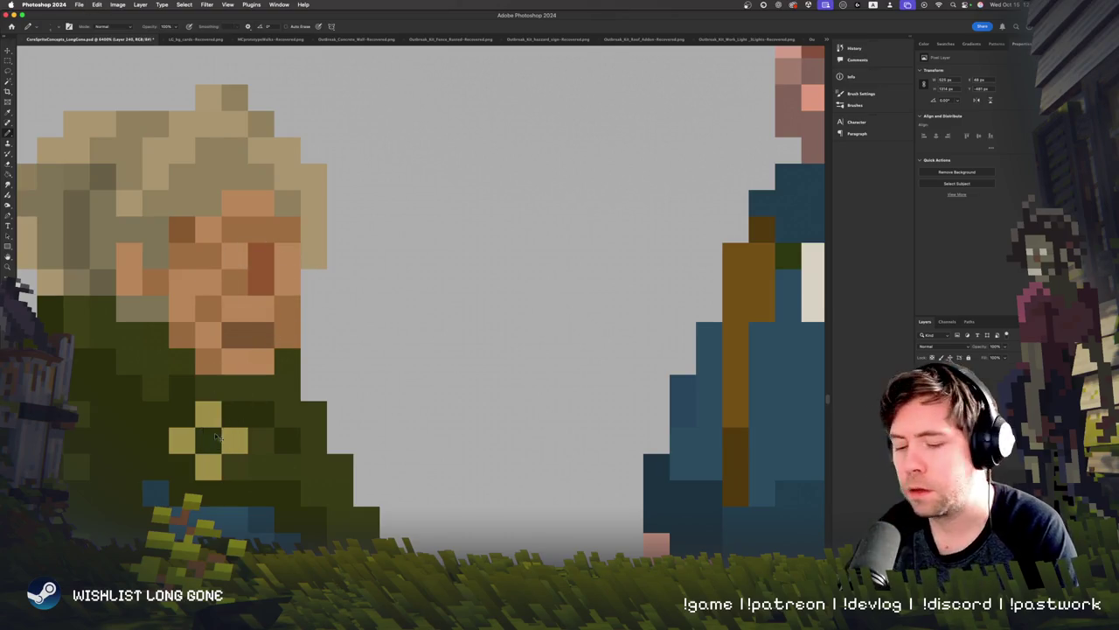
key(super+minus)
key(super+minus)
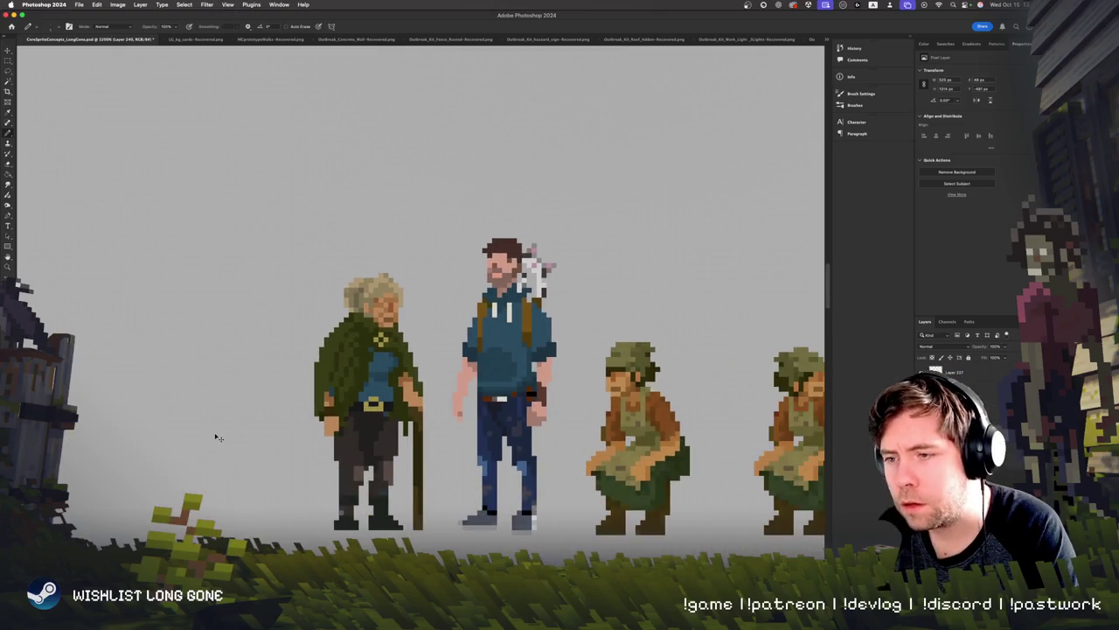
key(super+minus)
key(super+equal)
key(super+equal)
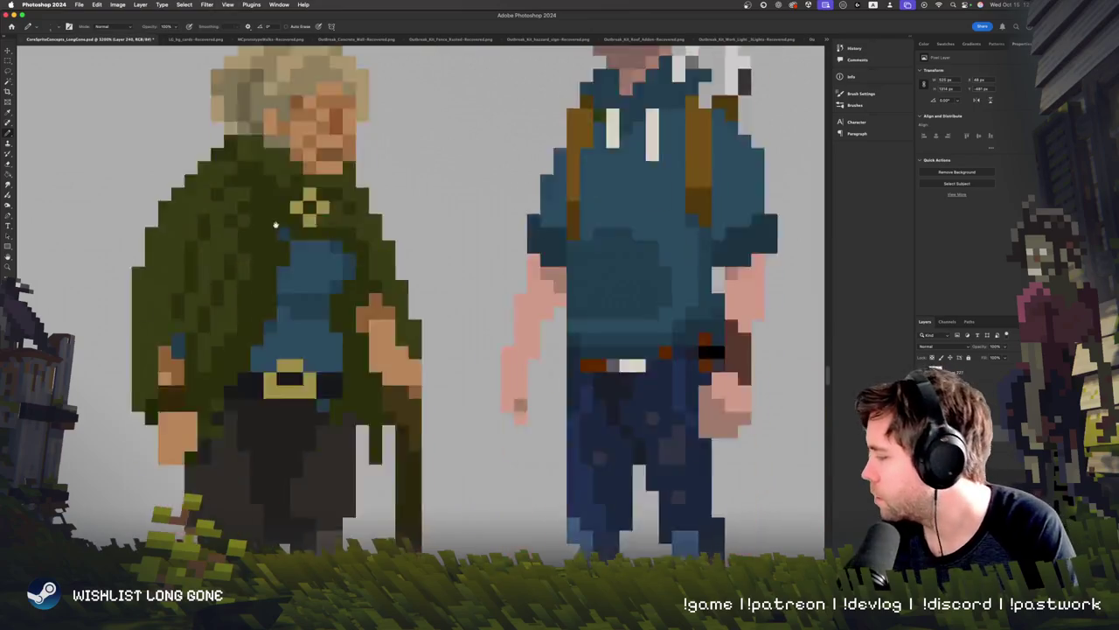
key(super+equal)
Step: Sample a colour and repaint a column of the old man's cane, redoing the first stroke
scroll(262, 350, right, 3)
scroll(394, 288, right, 5)
scroll(473, 253, right, 2)
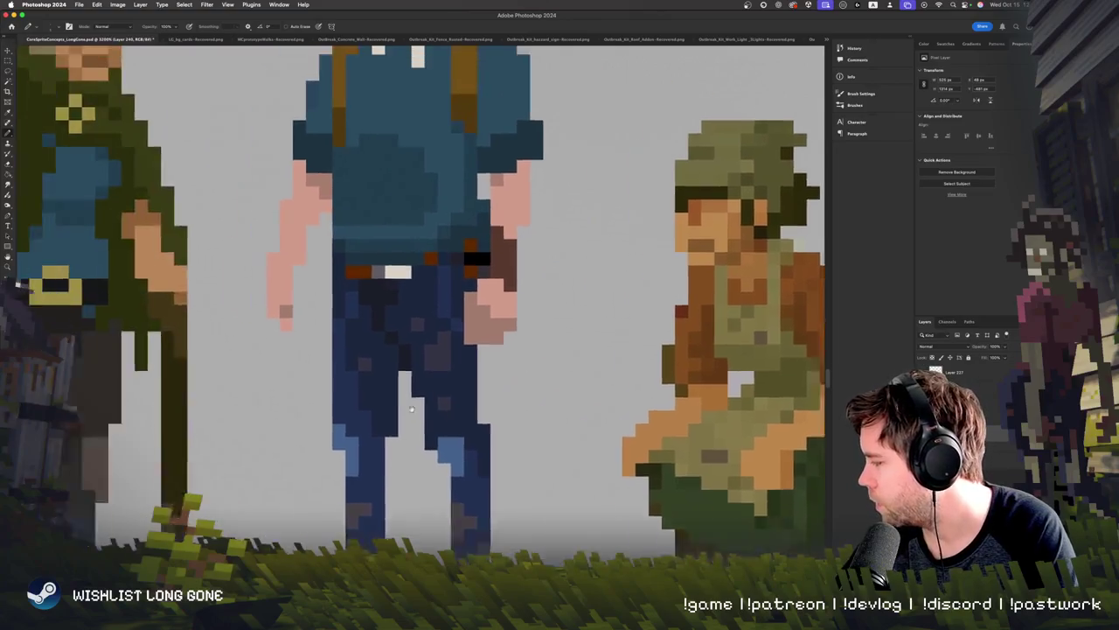
scroll(315, 251, left, 5)
scroll(524, 258, left, 4)
alt+click(633, 261)
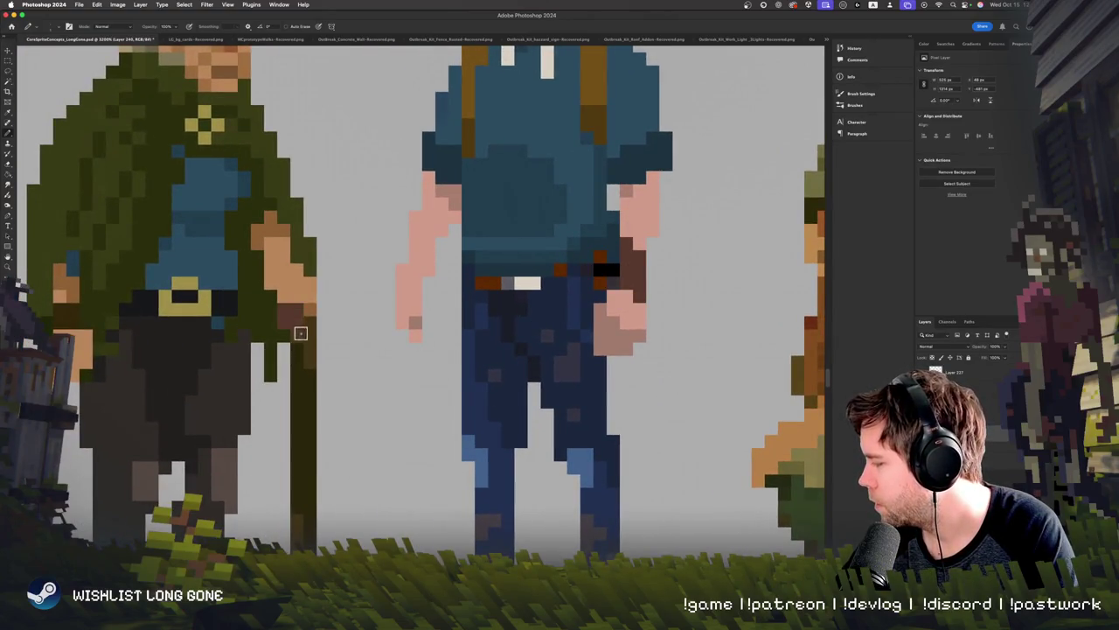
drag(294, 388, 297, 455)
key(super+z)
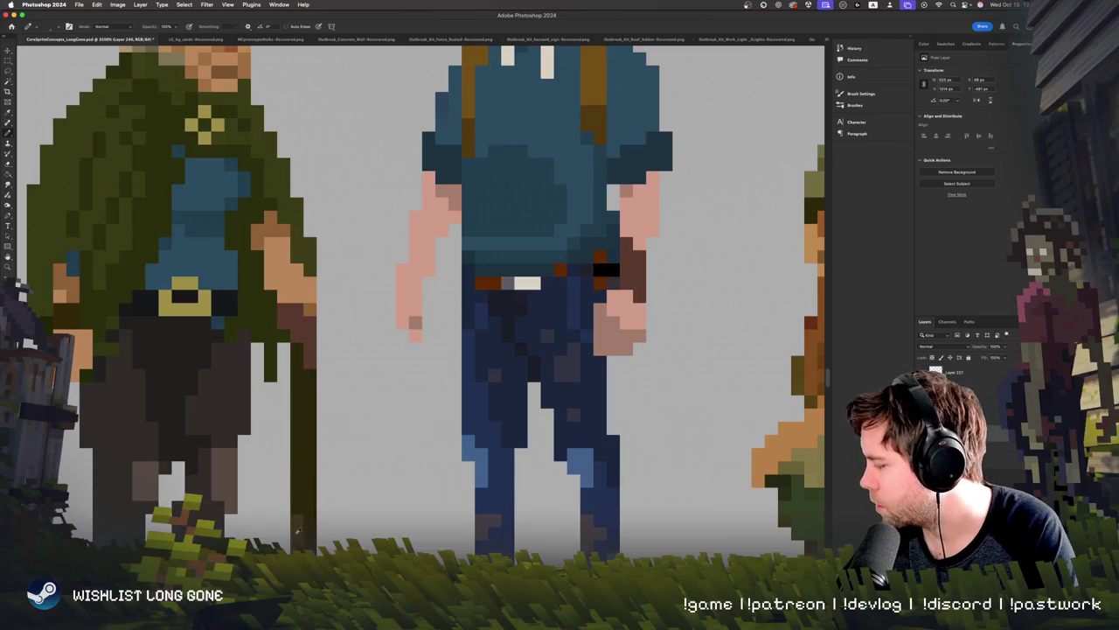
drag(295, 351, 305, 502)
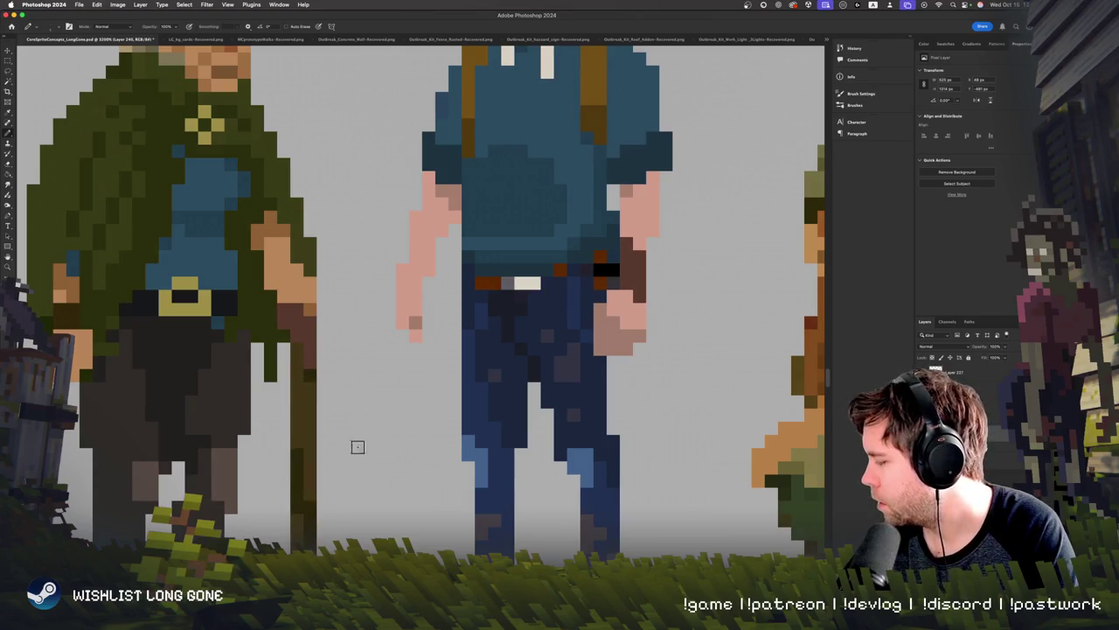
Step: Resample the cane brown and reshade its upper, middle and lower stretches in brown and olive
scroll(350, 394, down, 5)
alt+click(317, 387)
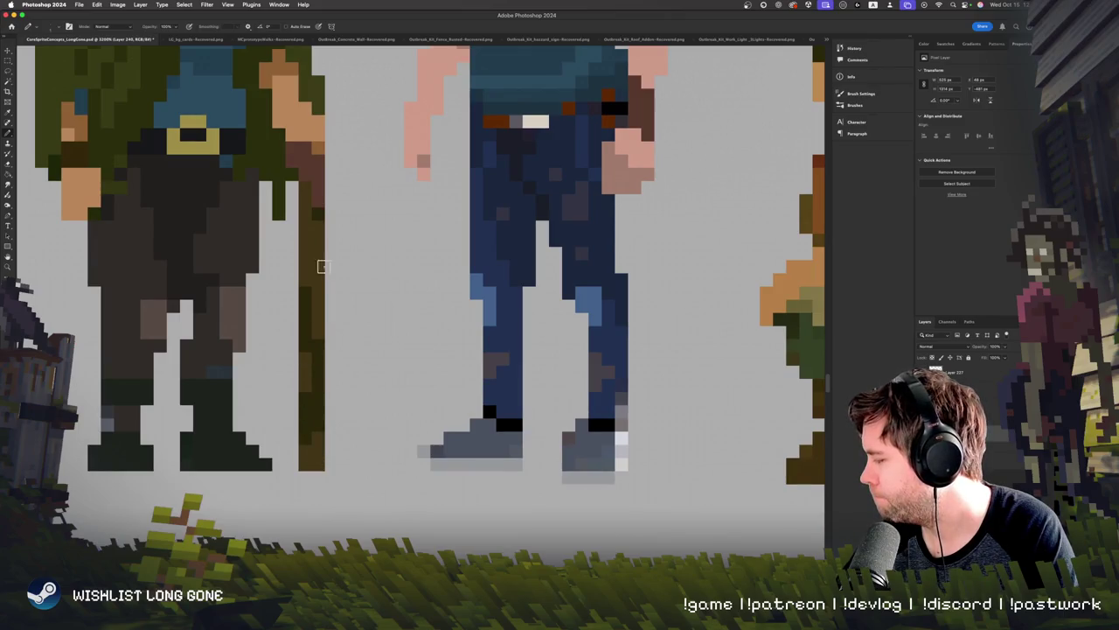
alt+click(310, 176)
drag(307, 264, 307, 320)
key(ctrl+z)
drag(307, 246, 307, 299)
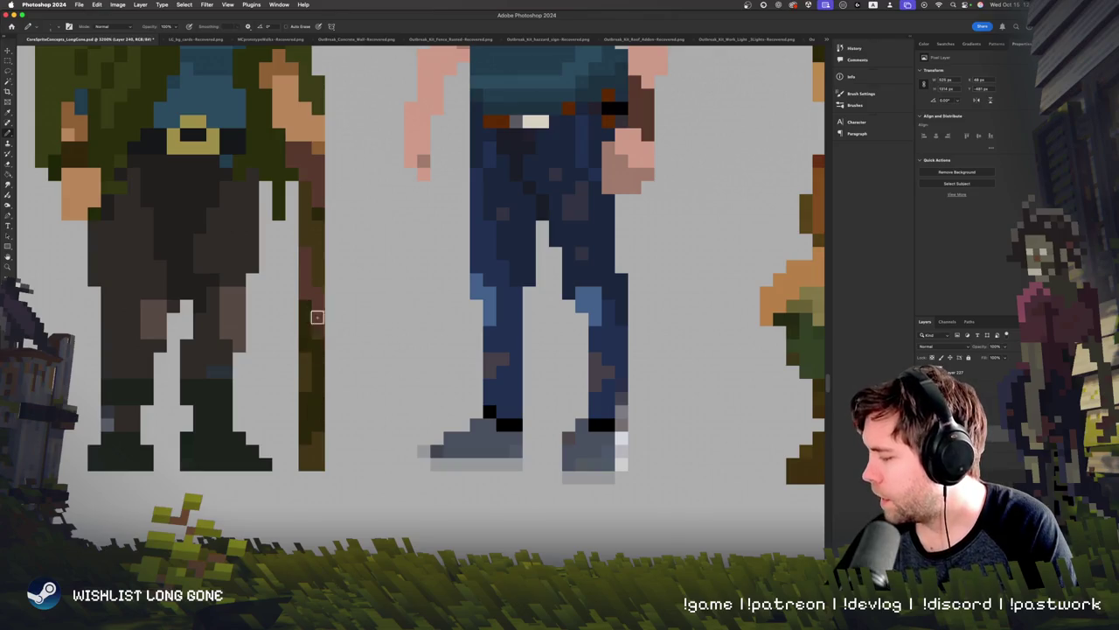
drag(318, 350, 310, 294)
drag(311, 381, 322, 382)
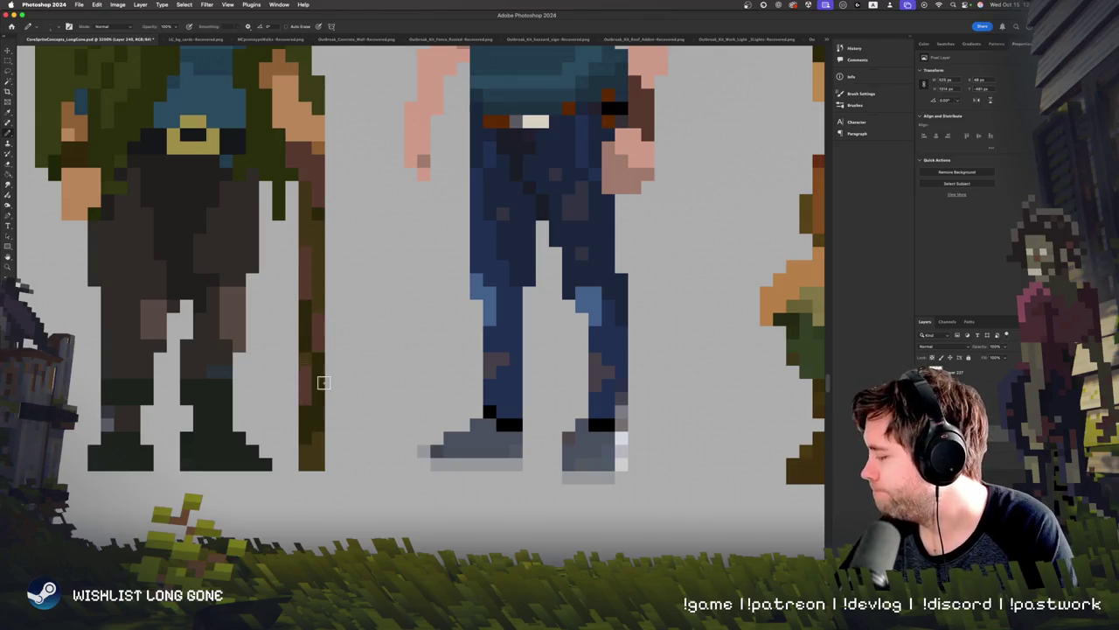
key(ctrl+minus)
key(ctrl+minus)
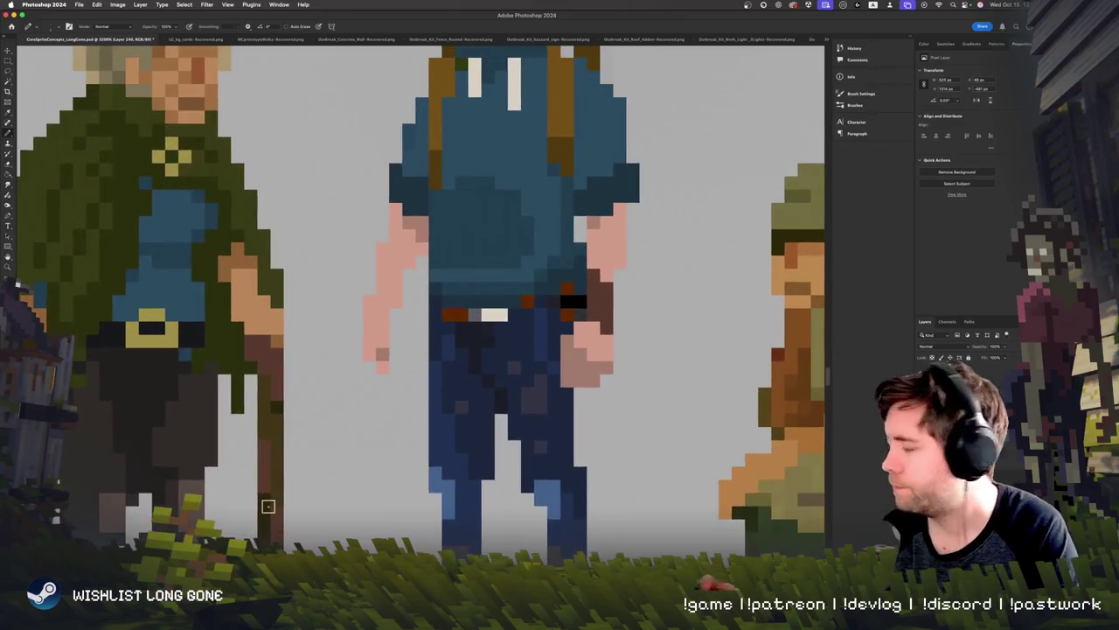
key(ctrl+minus)
key(ctrl+minus)
key(ctrl+plus)
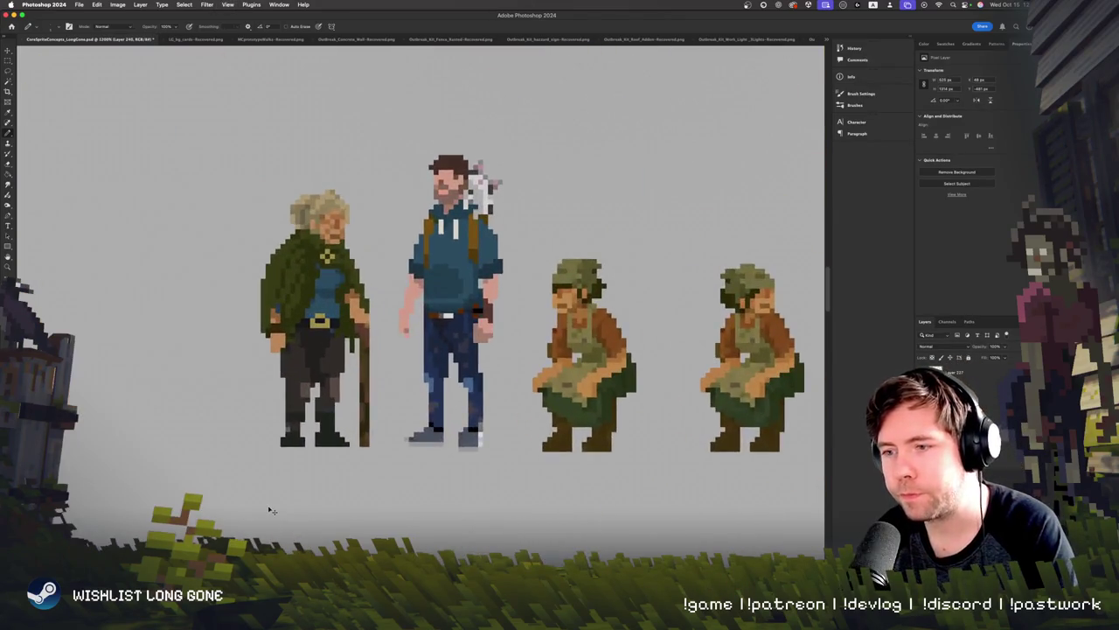
key(ctrl+plus)
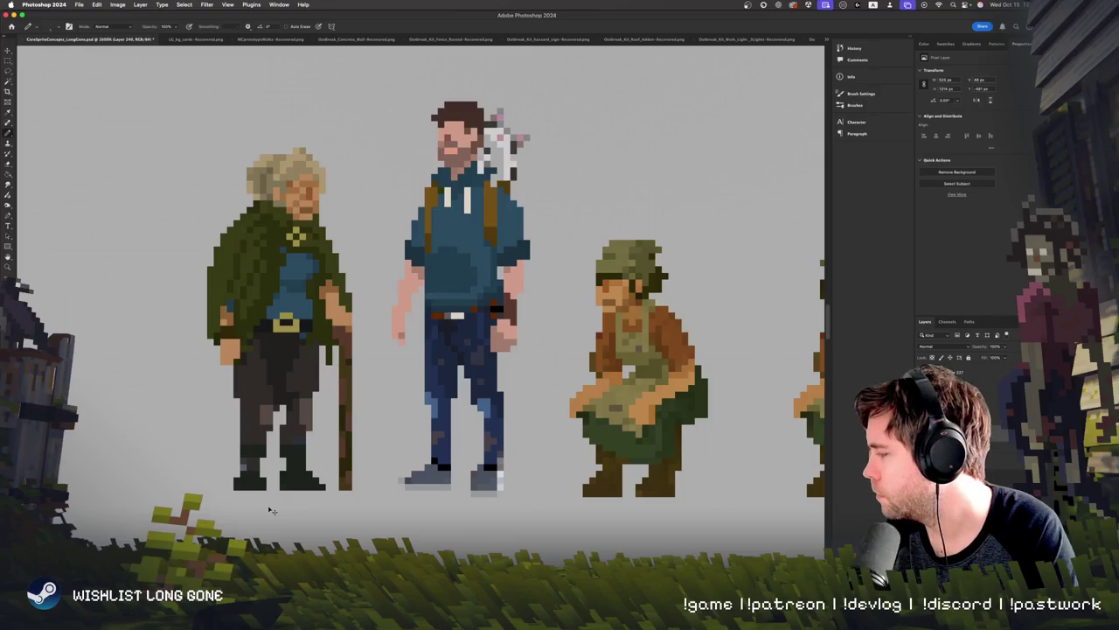
key(ctrl+plus)
key(ctrl+minus)
key(ctrl+minus)
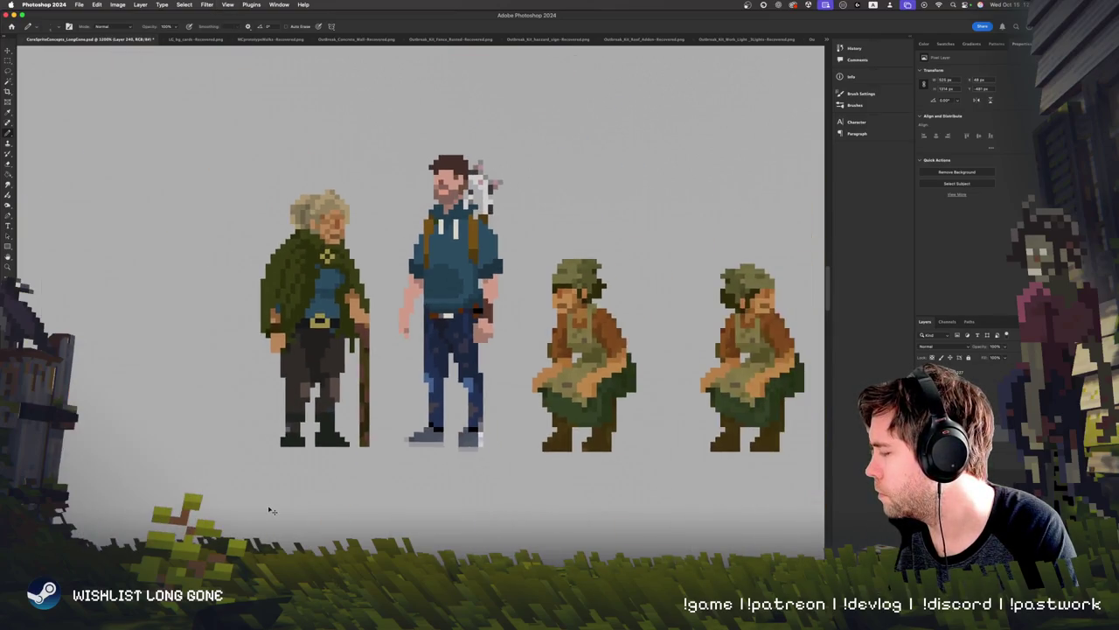
key(ctrl+plus)
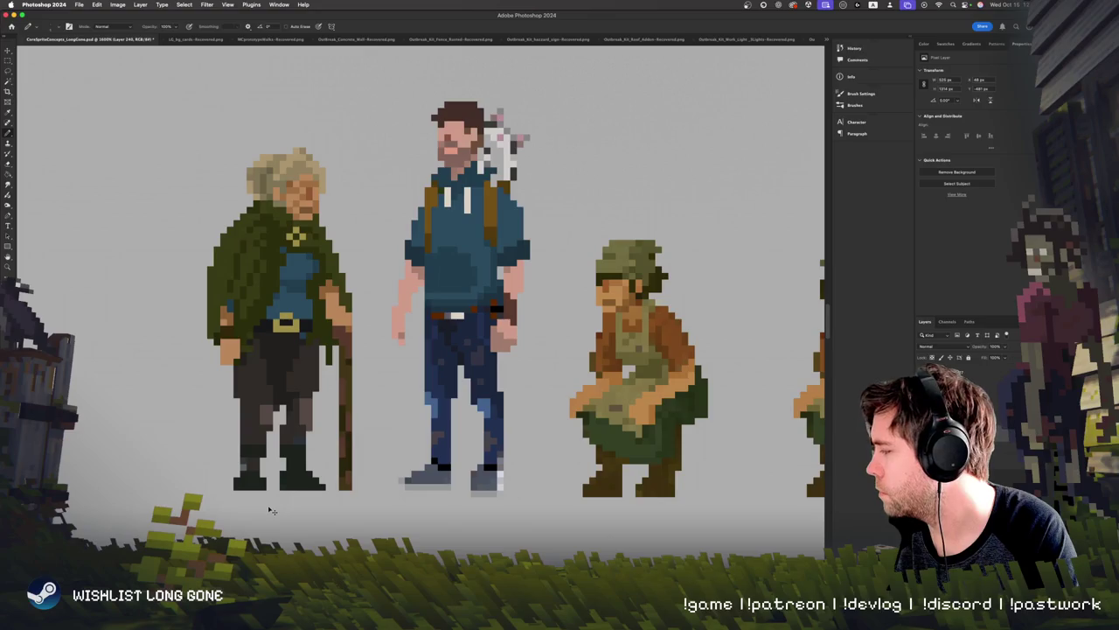
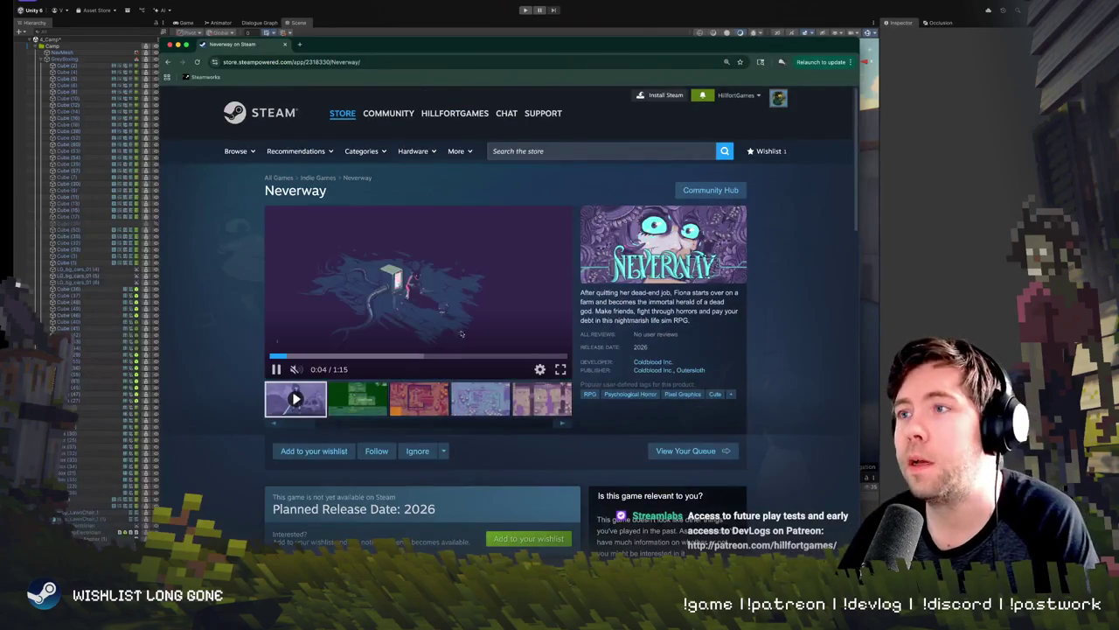
Step: Skip the Neverway trailer to 0:17, pause and resume it, then minimize the store window
click(335, 356)
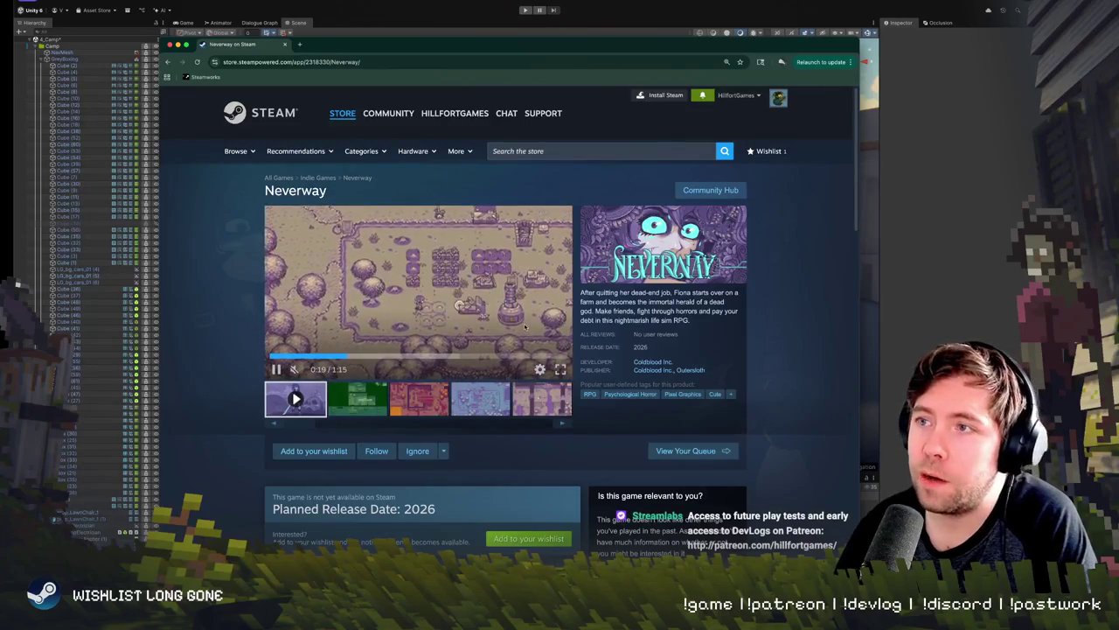
click(418, 293)
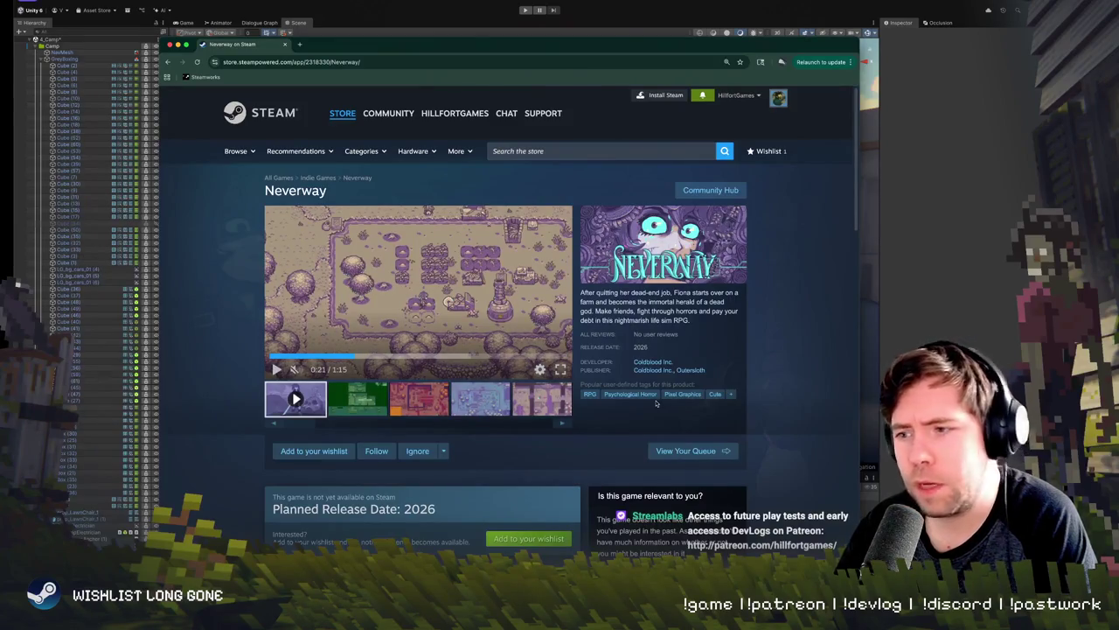
key(space)
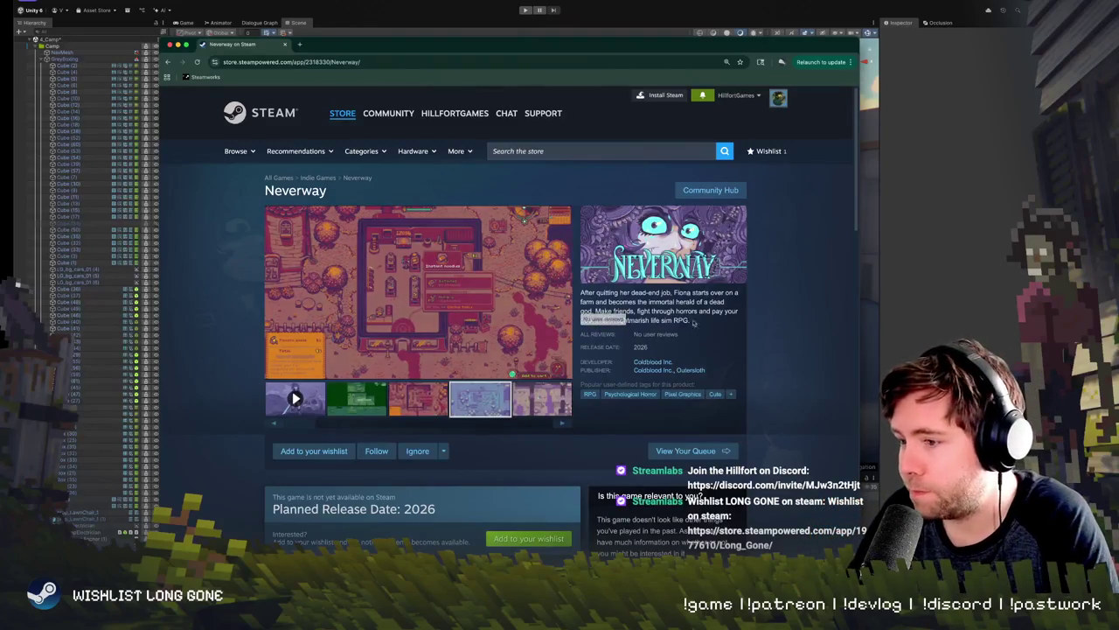
key(super+m)
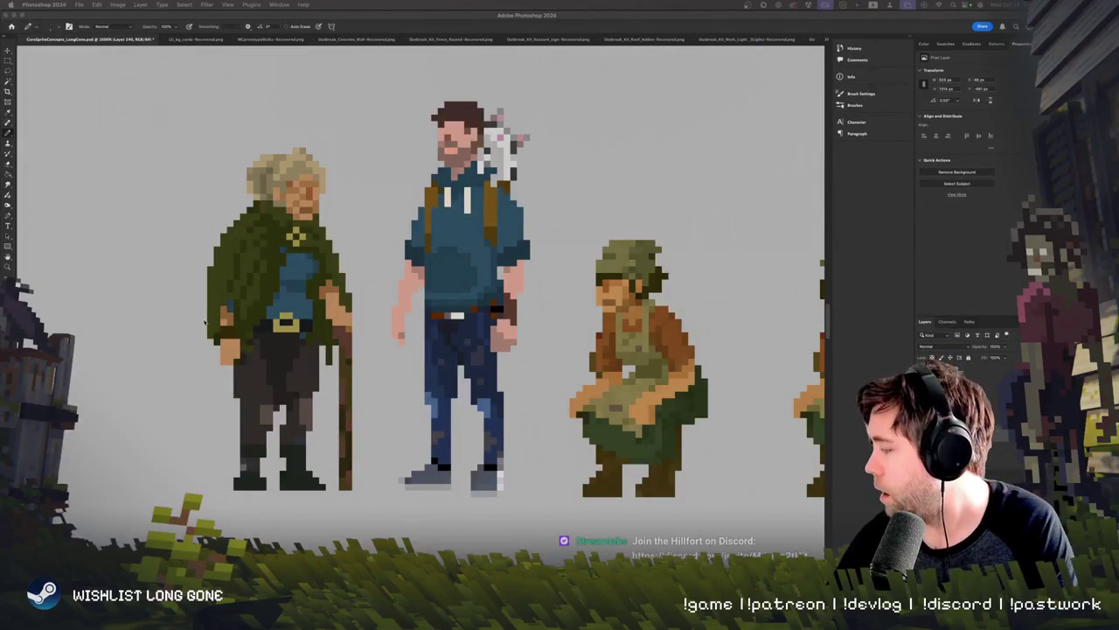
Step: Frame the four characters on the canvas and paste the copied pixels as Layer 227
scroll(183, 385, down, 2)
scroll(183, 385, up, 1)
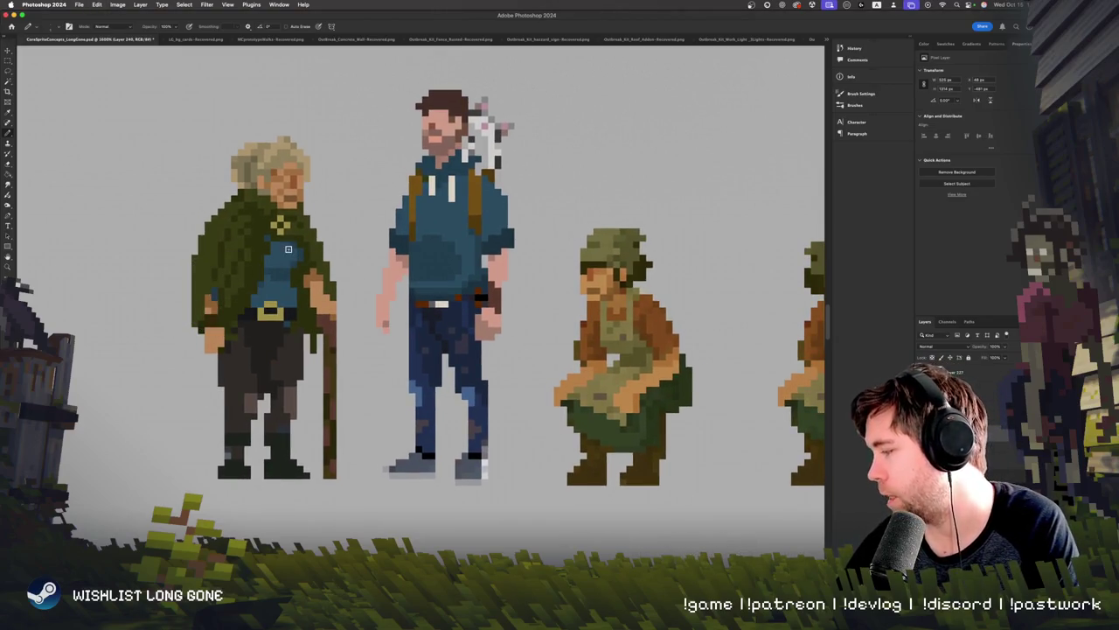
scroll(237, 398, down, 1)
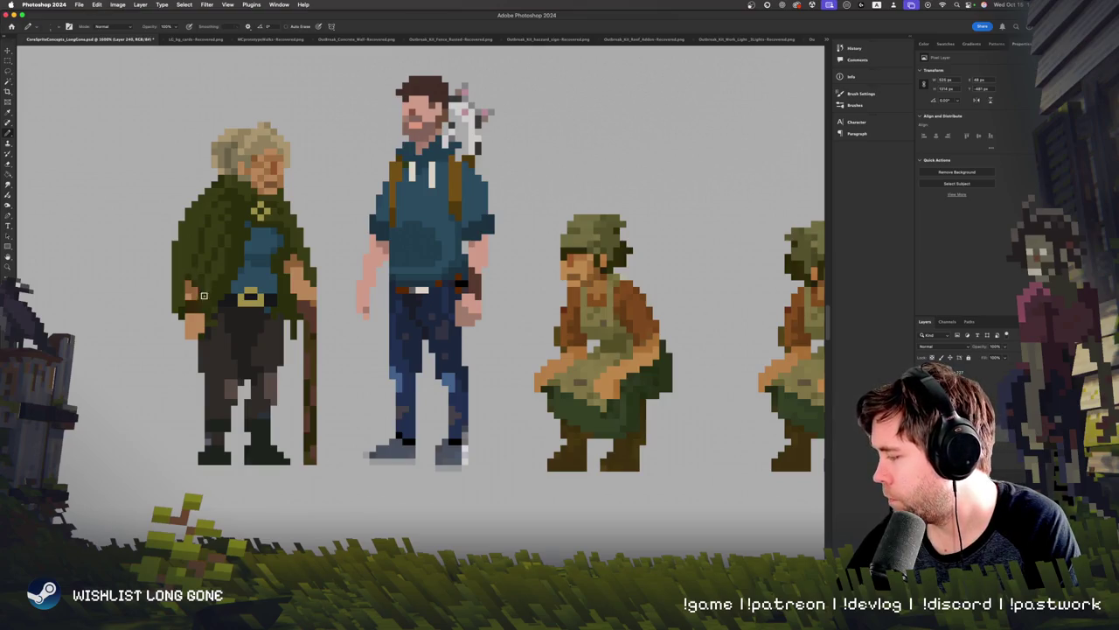
scroll(102, 308, right, 3)
scroll(102, 309, up, 1)
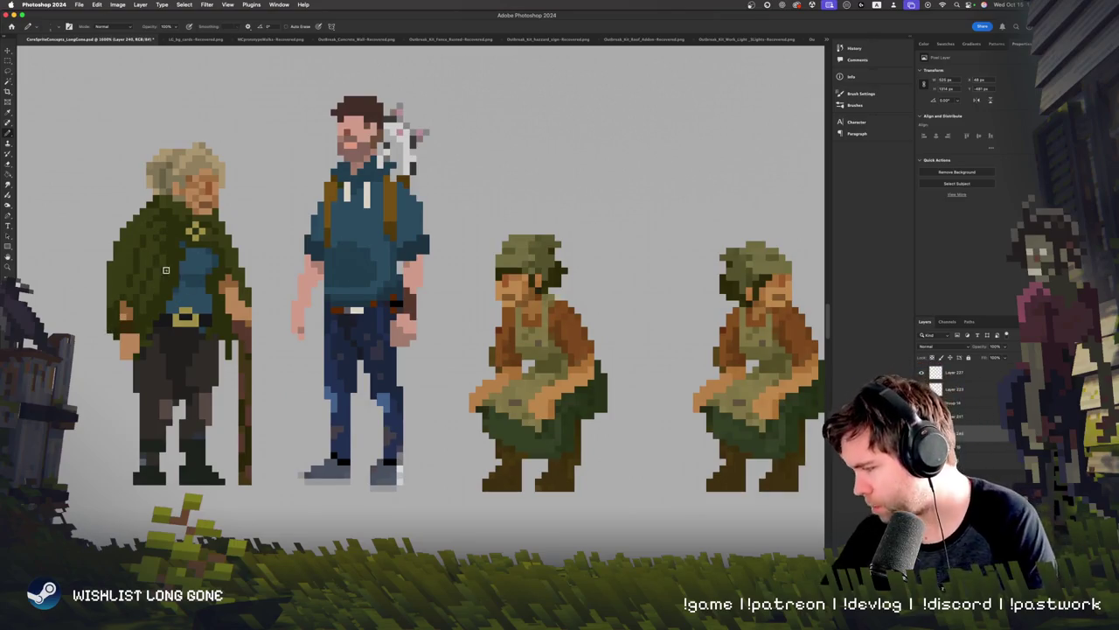
key(super+v)
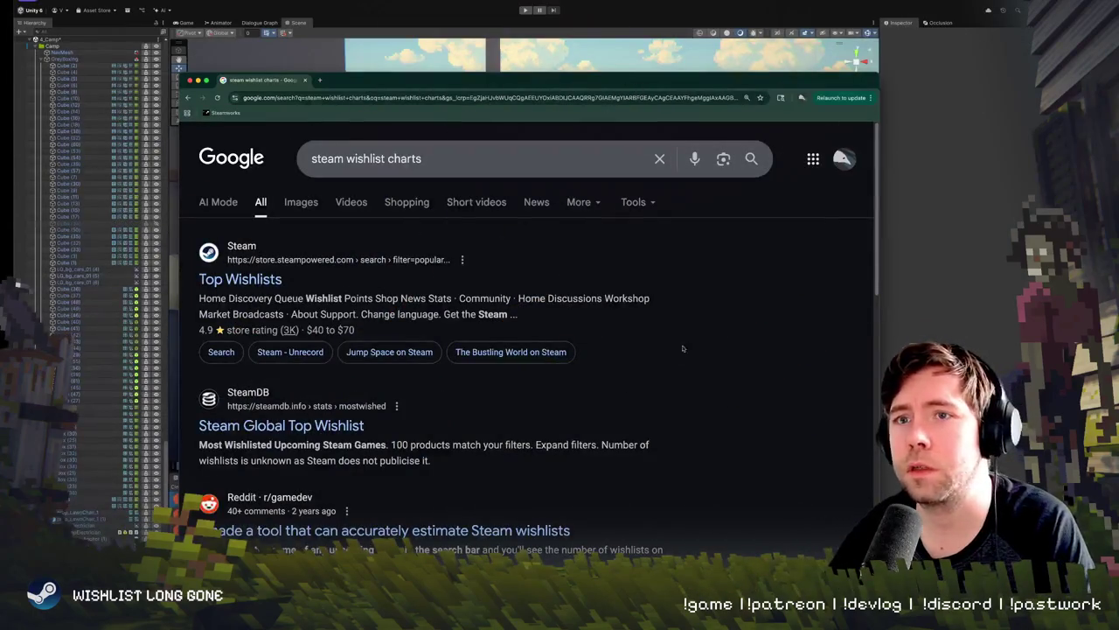
Step: Open the Most Wishlisted Games result and search the site for Neverway's overview page
scroll(667, 370, down, 5)
click(306, 350)
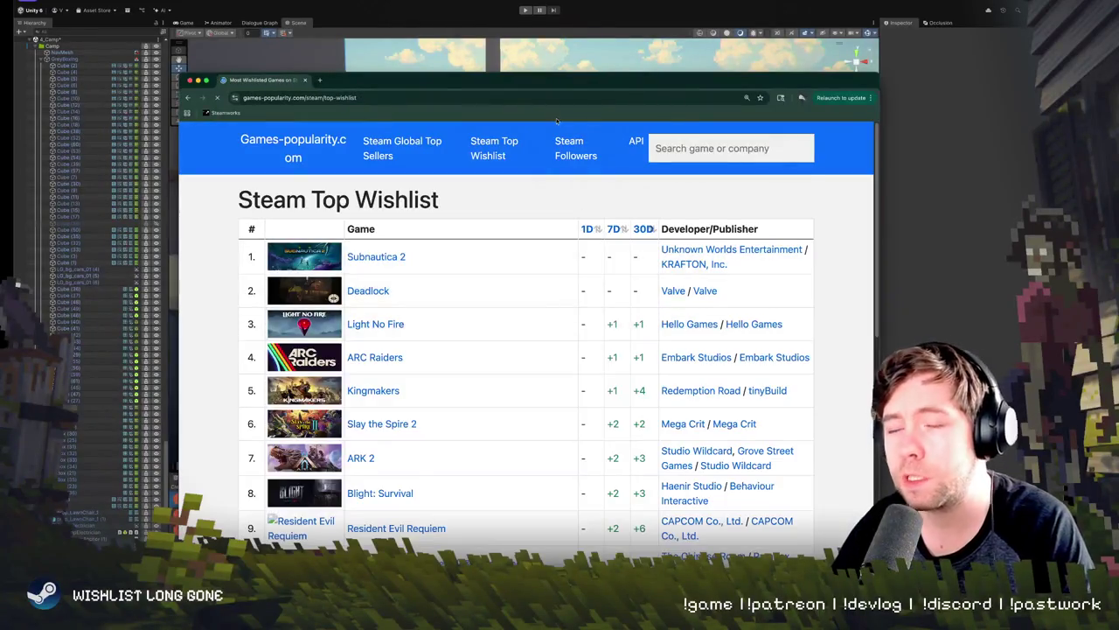
click(739, 150)
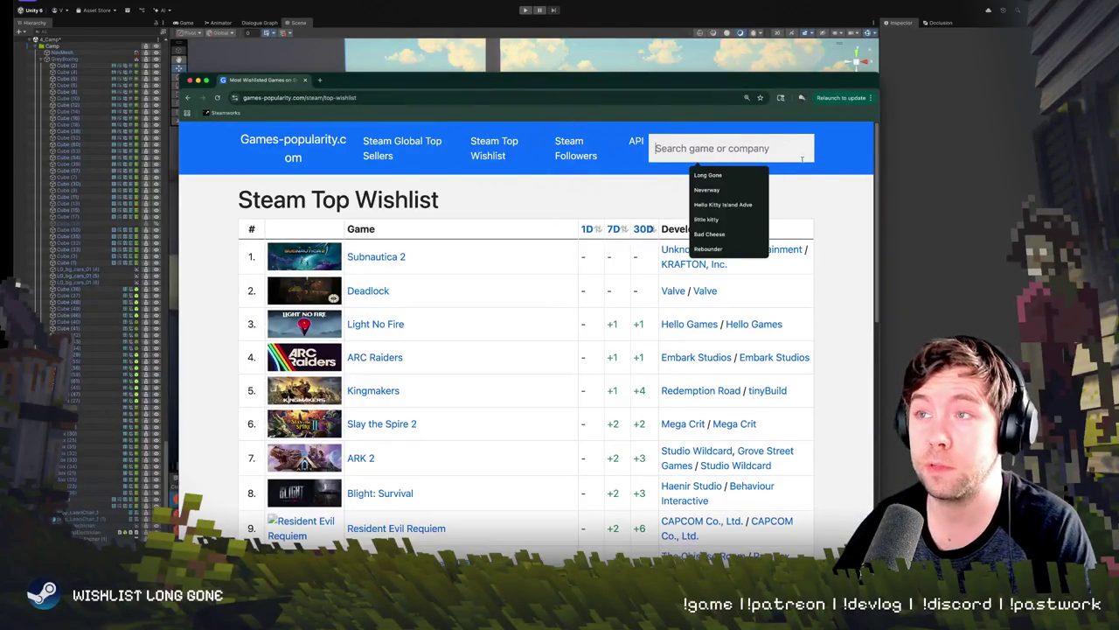
click(742, 191)
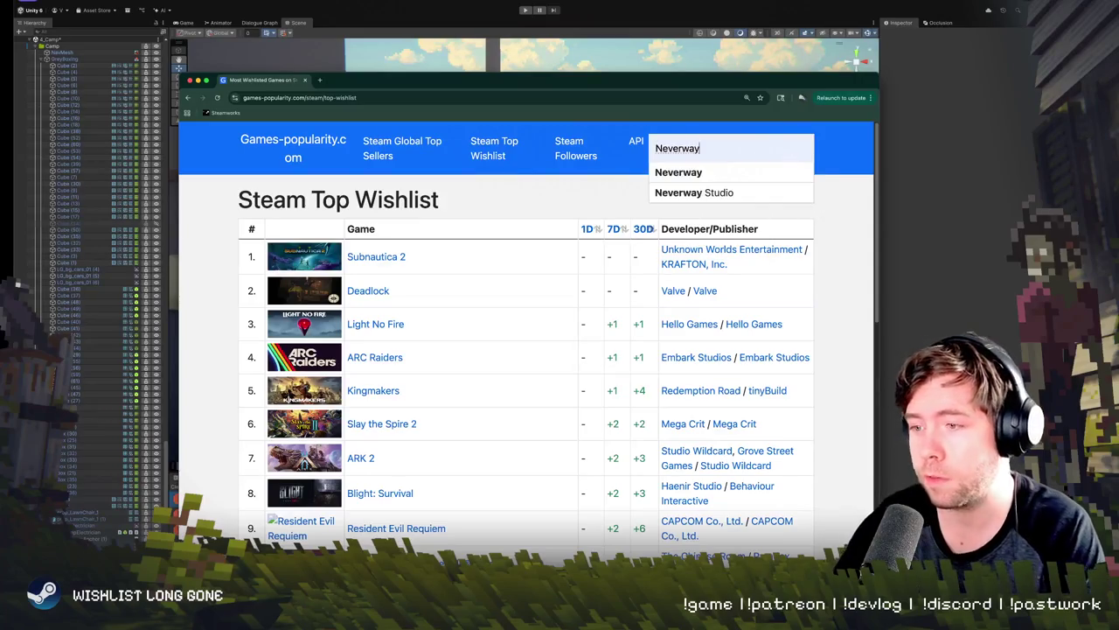
key(Down)
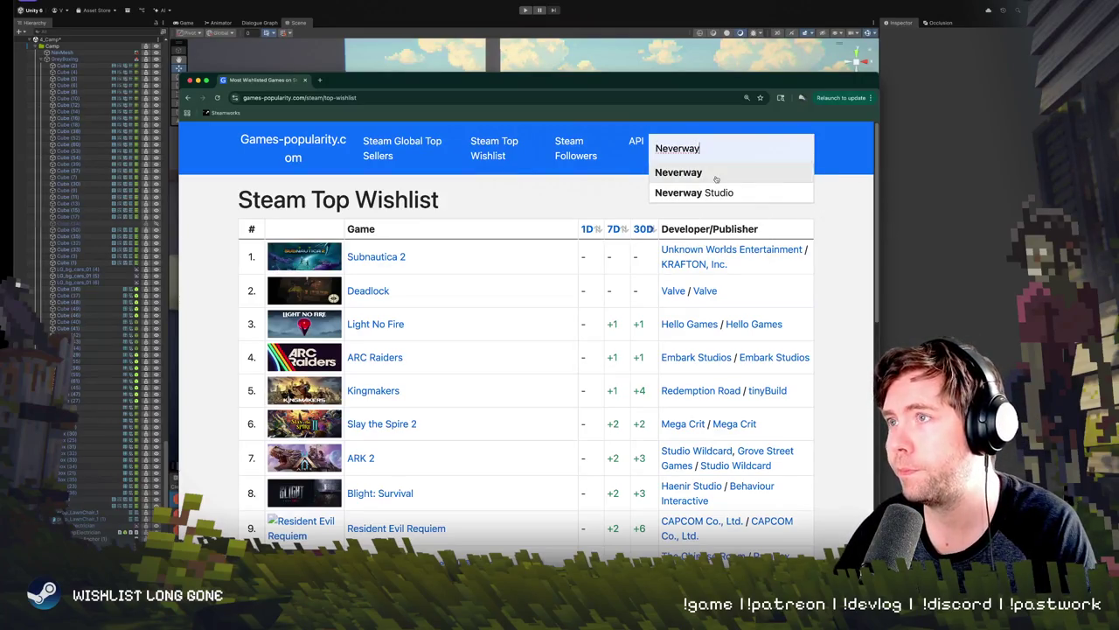
key(Return)
drag(882, 232, 652, 232)
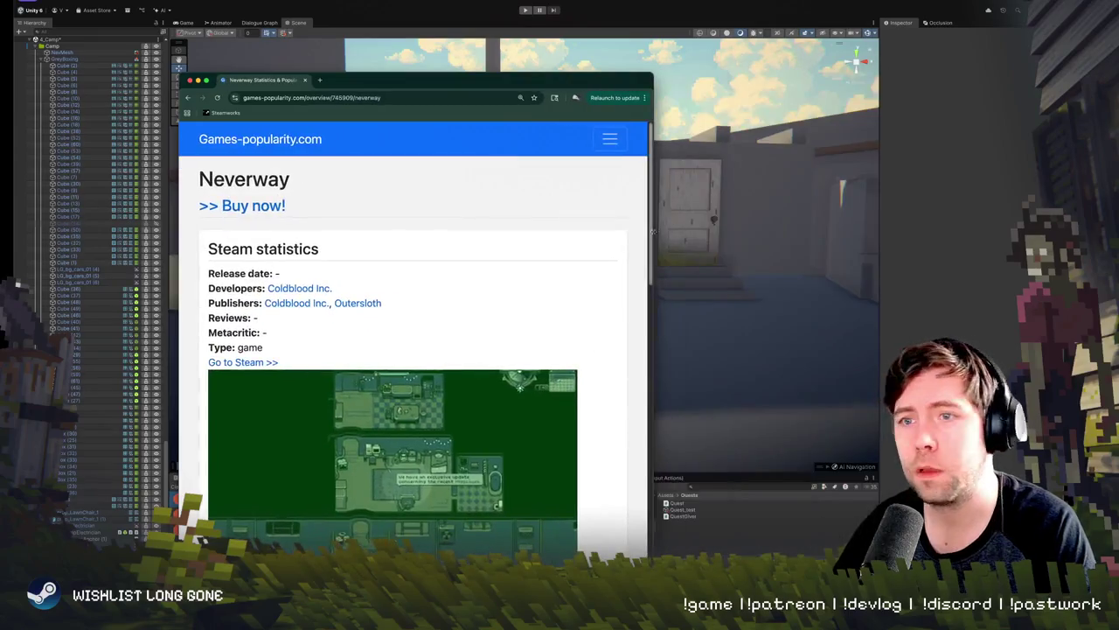
Step: Scroll the Neverway page and highlight its Top Wishlist position of 143
scroll(516, 295, down, 5)
scroll(514, 297, down, 3)
scroll(512, 301, up, 3)
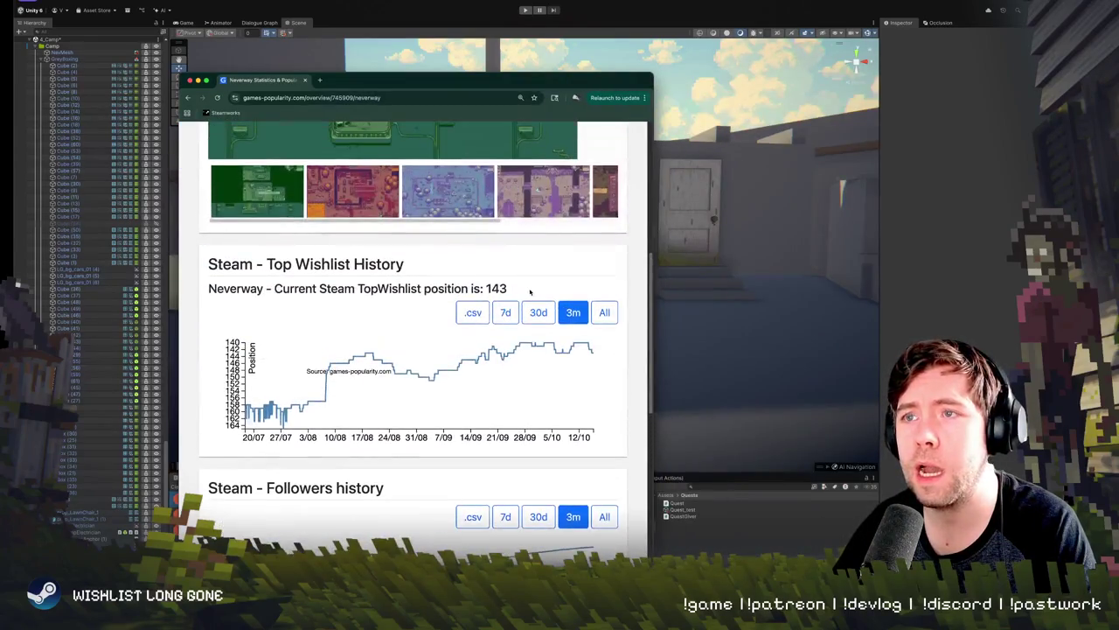
drag(519, 293, 485, 289)
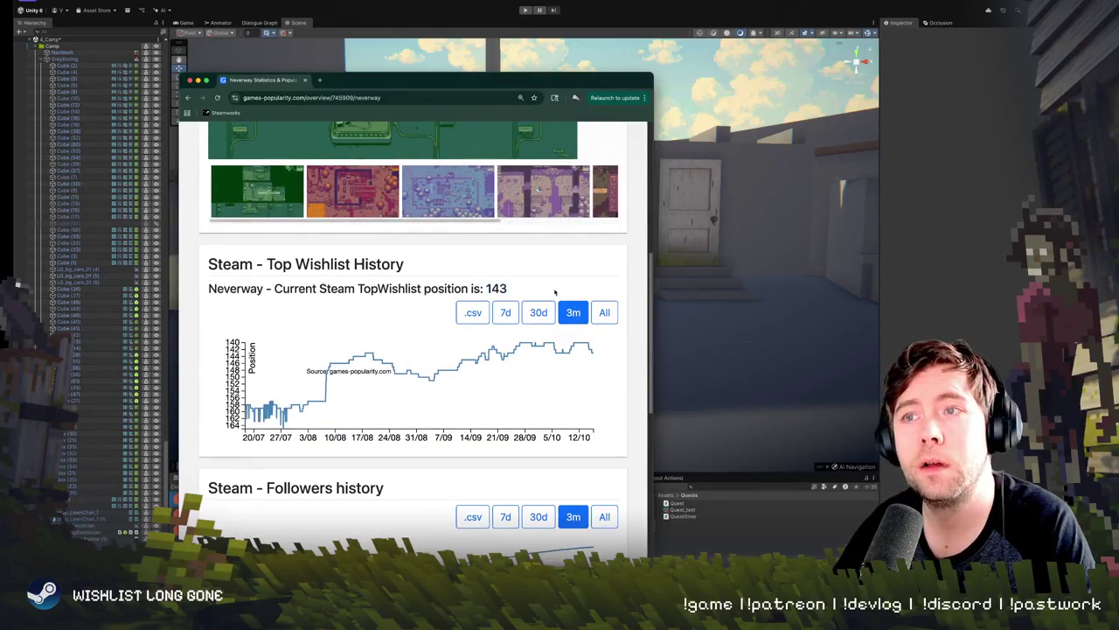
scroll(433, 363, down, 8)
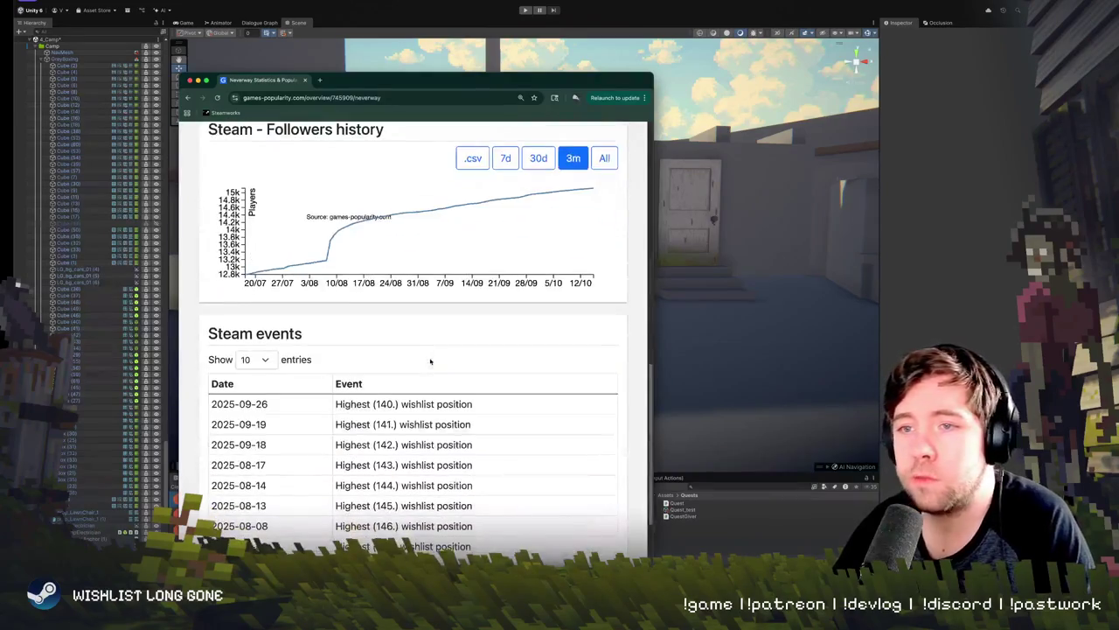
scroll(431, 361, up, 1)
scroll(429, 362, up, 3)
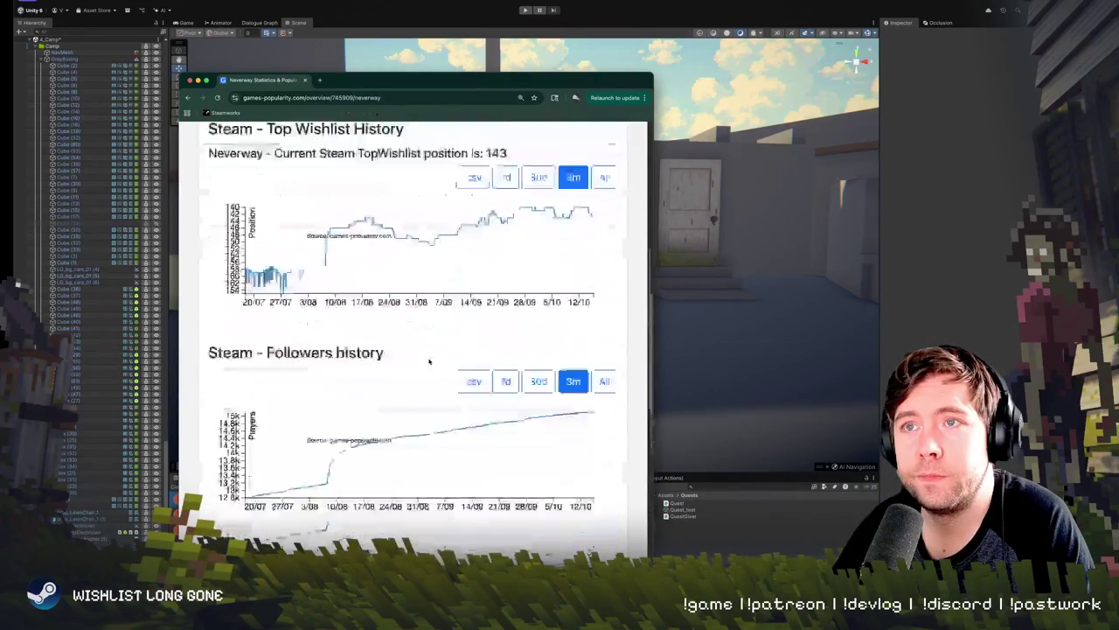
scroll(428, 362, down, 3)
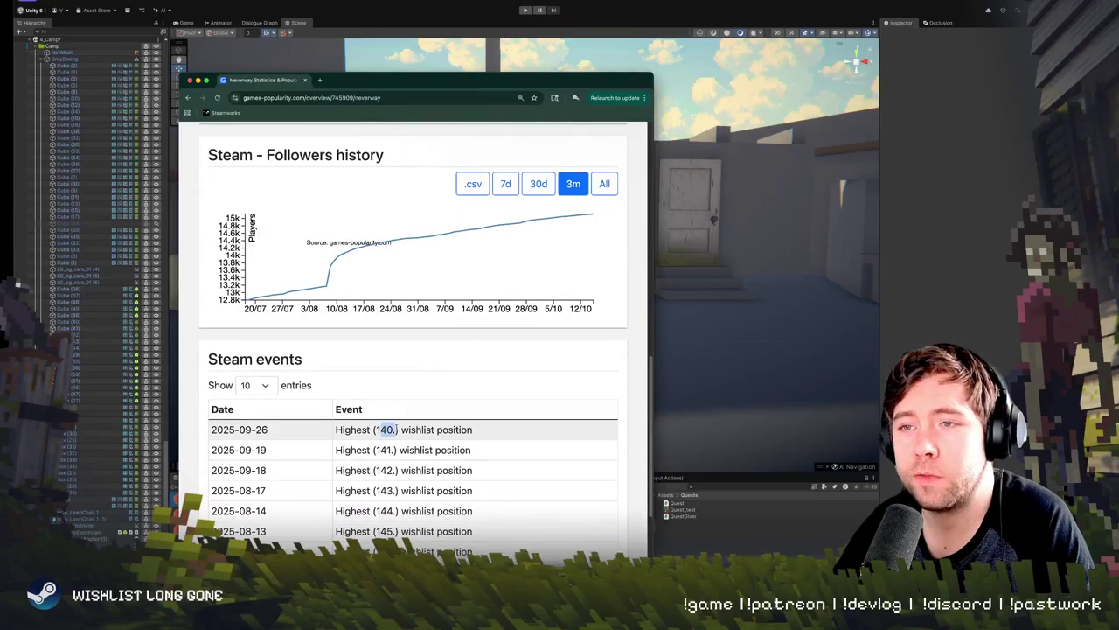
scroll(406, 419, up, 1)
scroll(415, 398, up, 6)
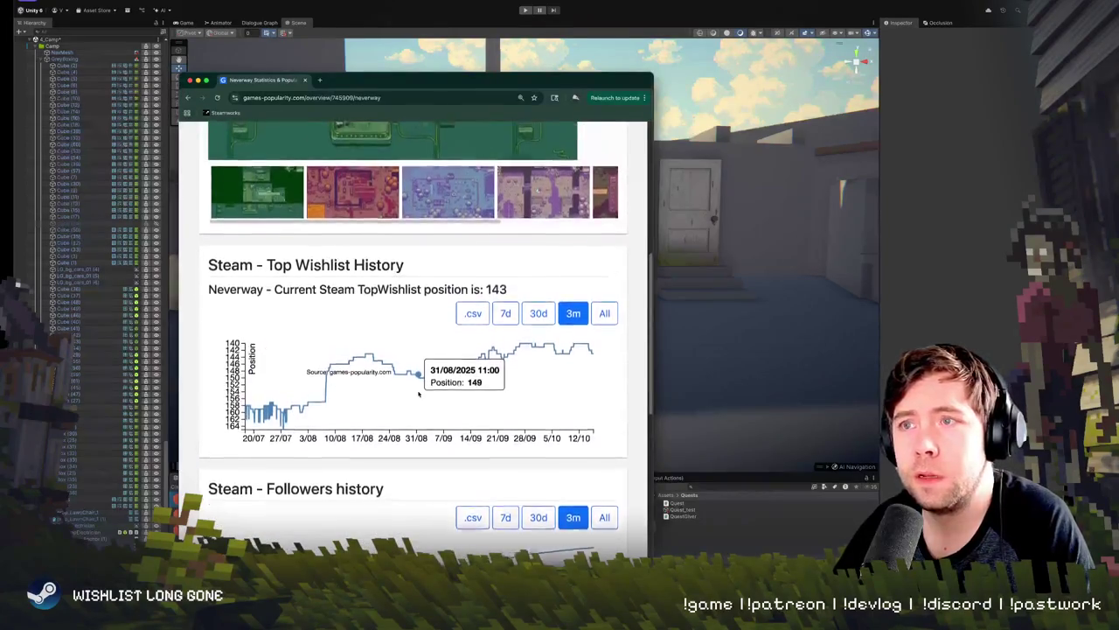
scroll(418, 394, down, 5)
scroll(417, 398, down, 10)
scroll(417, 405, up, 20)
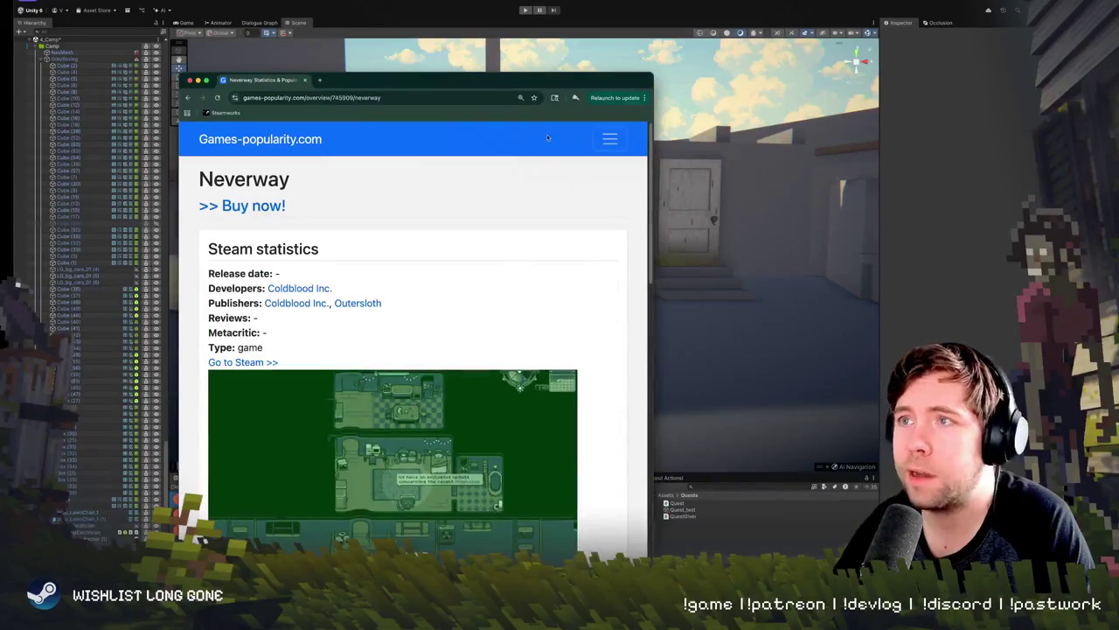
Step: Enter Long Gone in the site search from the recent-search list
click(610, 141)
click(300, 262)
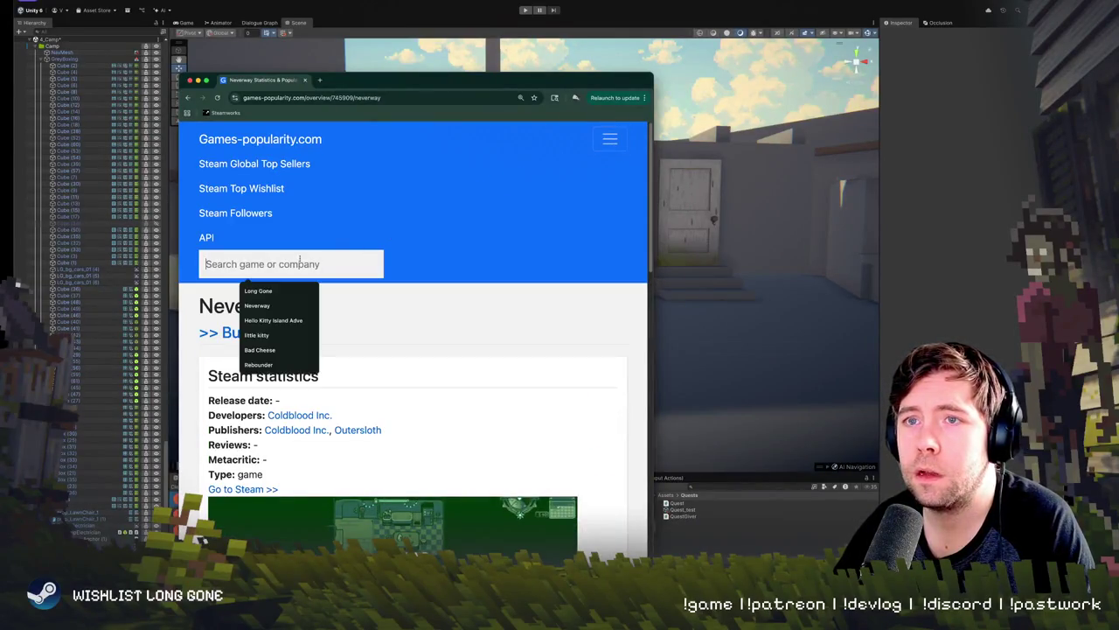
click(249, 291)
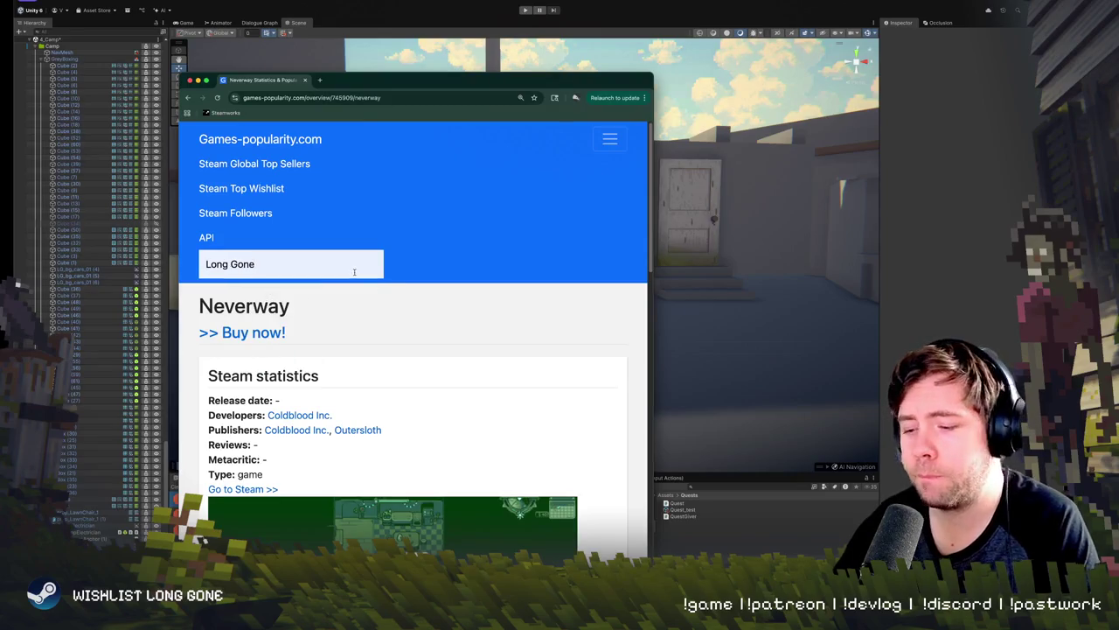
Step: Open the Long Gone statistics page and scroll through its wishlist and follower history
click(249, 289)
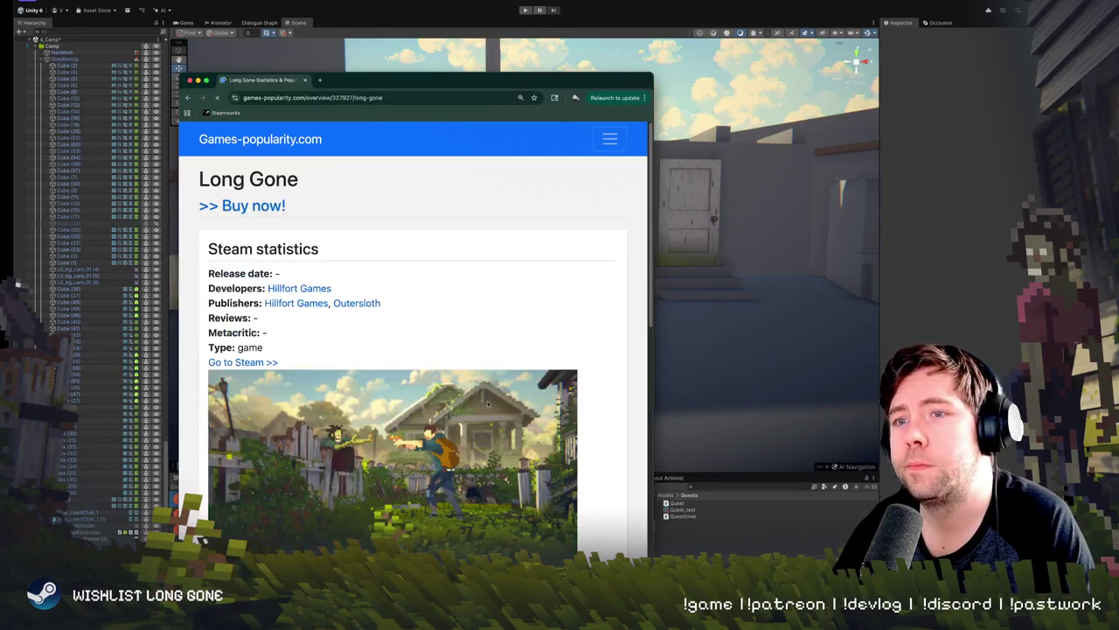
scroll(476, 383, down, 5)
scroll(476, 383, down, 3)
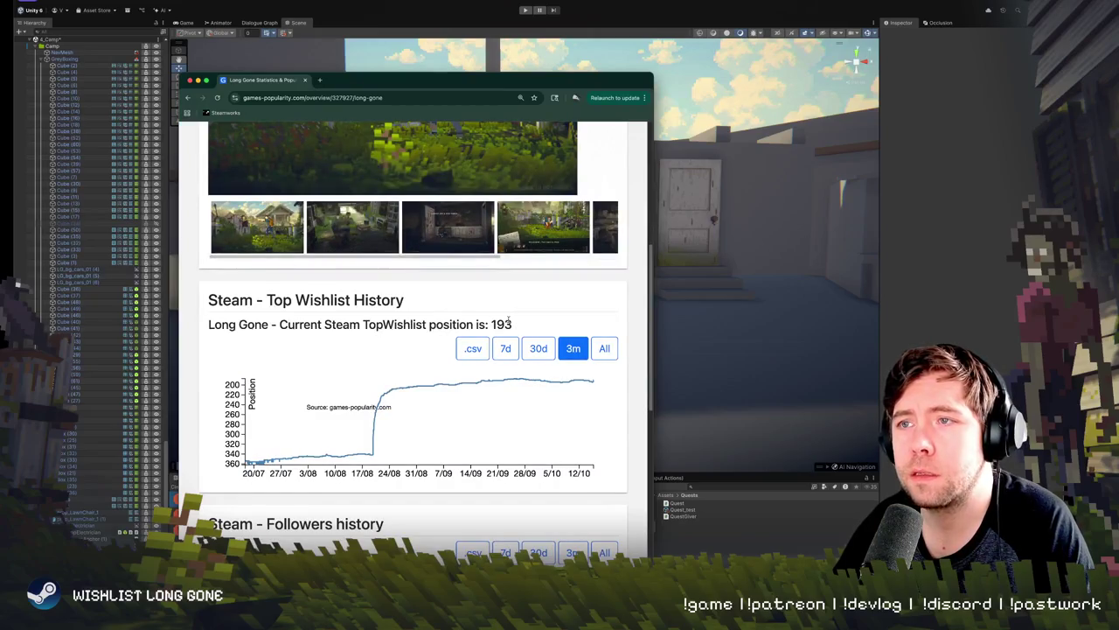
scroll(448, 372, down, 4)
scroll(448, 372, down, 1)
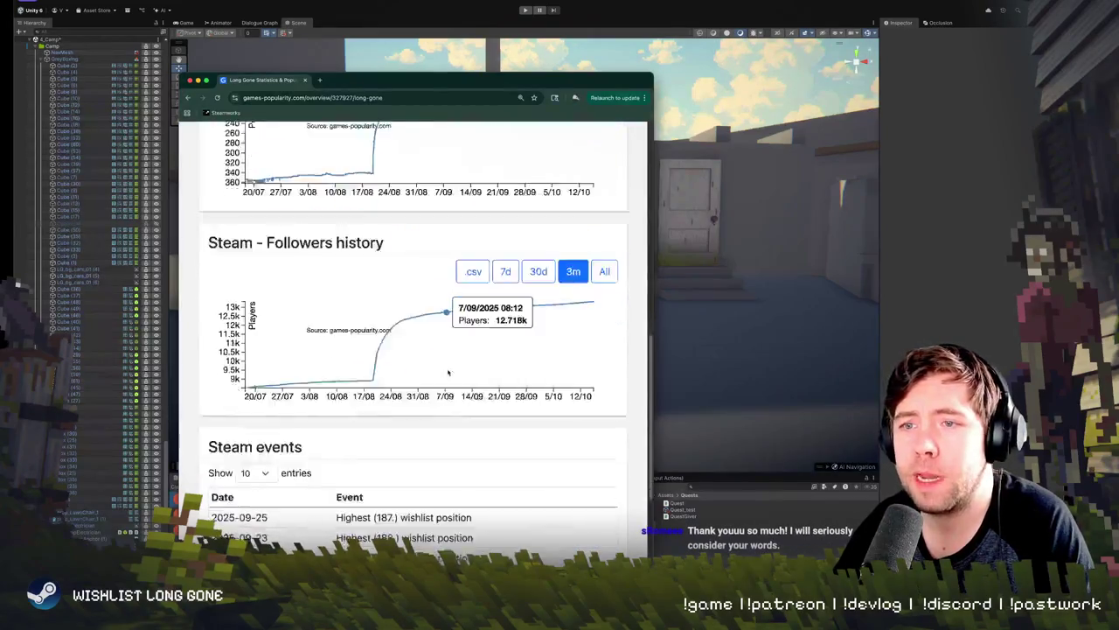
scroll(448, 372, down, 2)
Step: Highlight the best 187 wishlist-position event, then scroll back to the top of the page
drag(362, 383, 435, 384)
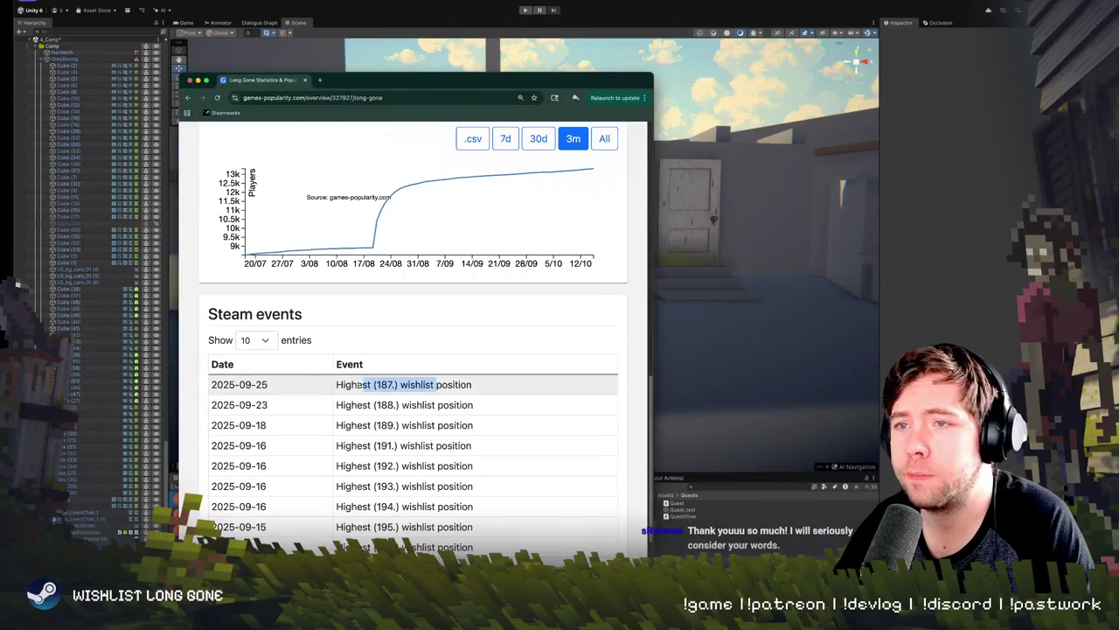
click(417, 384)
double_click(417, 384)
click(417, 384)
scroll(568, 312, up, 2)
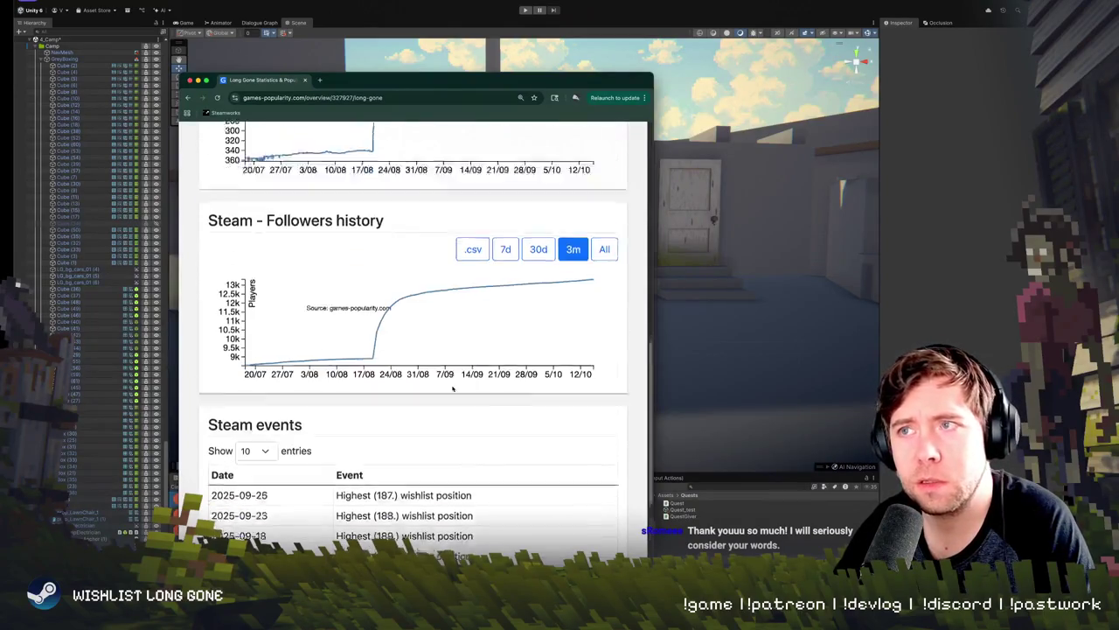
scroll(569, 312, up, 4)
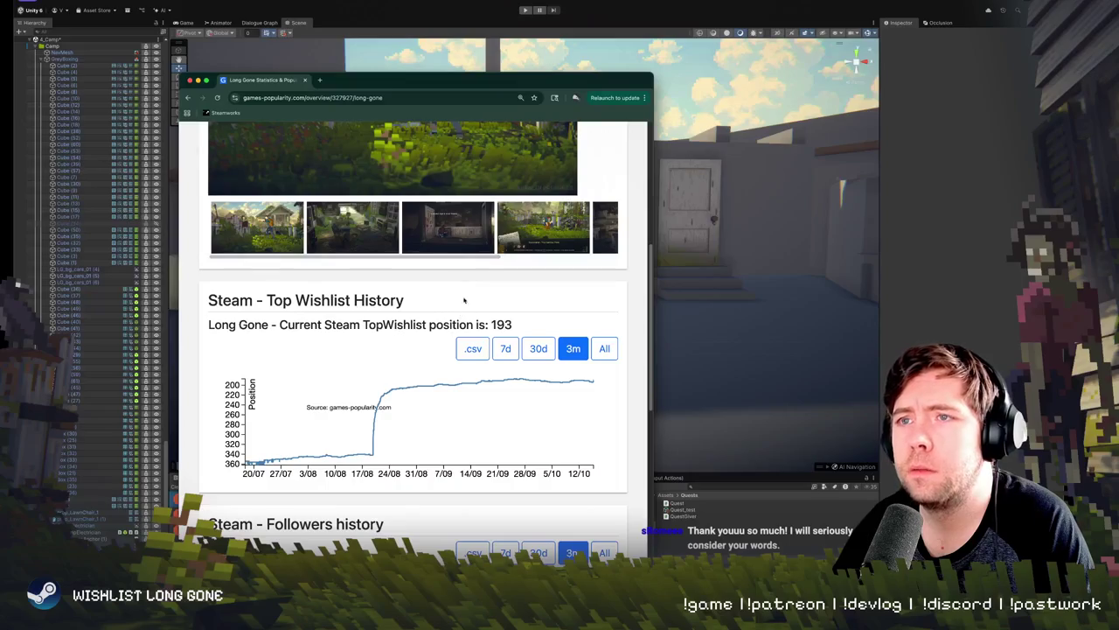
scroll(467, 283, up, 3)
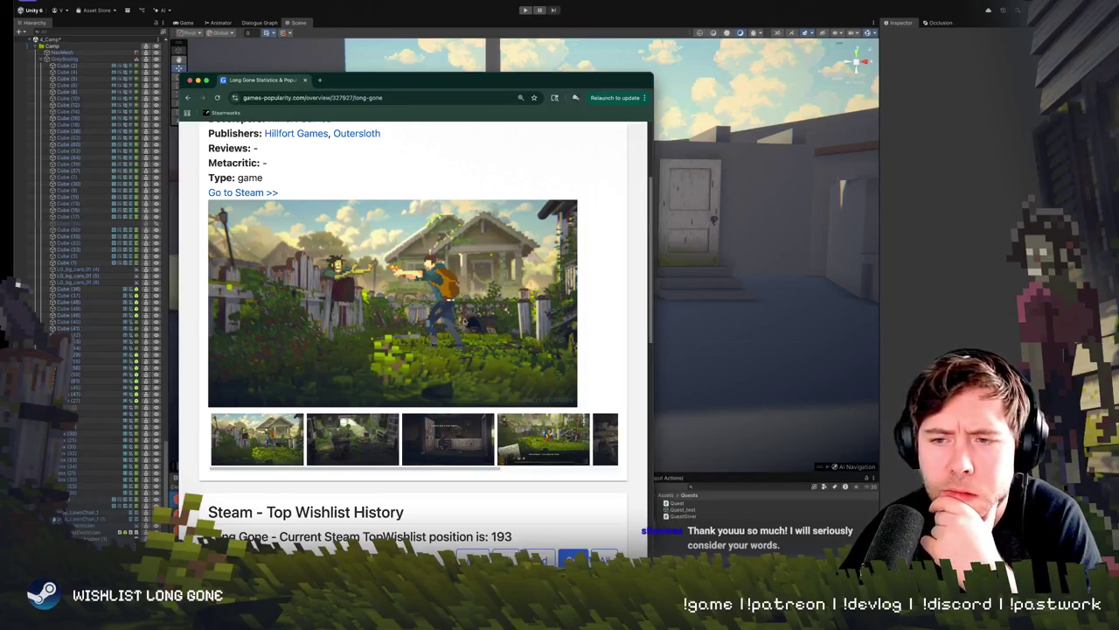
scroll(528, 380, down, 10)
scroll(449, 369, up, 15)
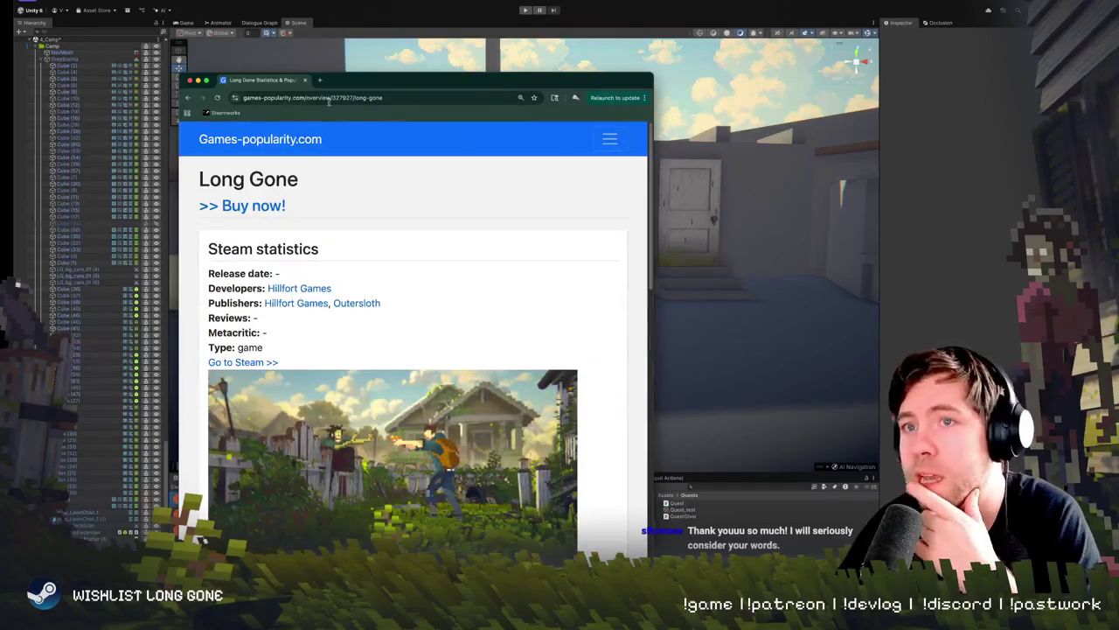
Step: Go back to Neverway's statistics, review its charts, then switch to the character lineup
click(187, 97)
drag(443, 79, 531, 66)
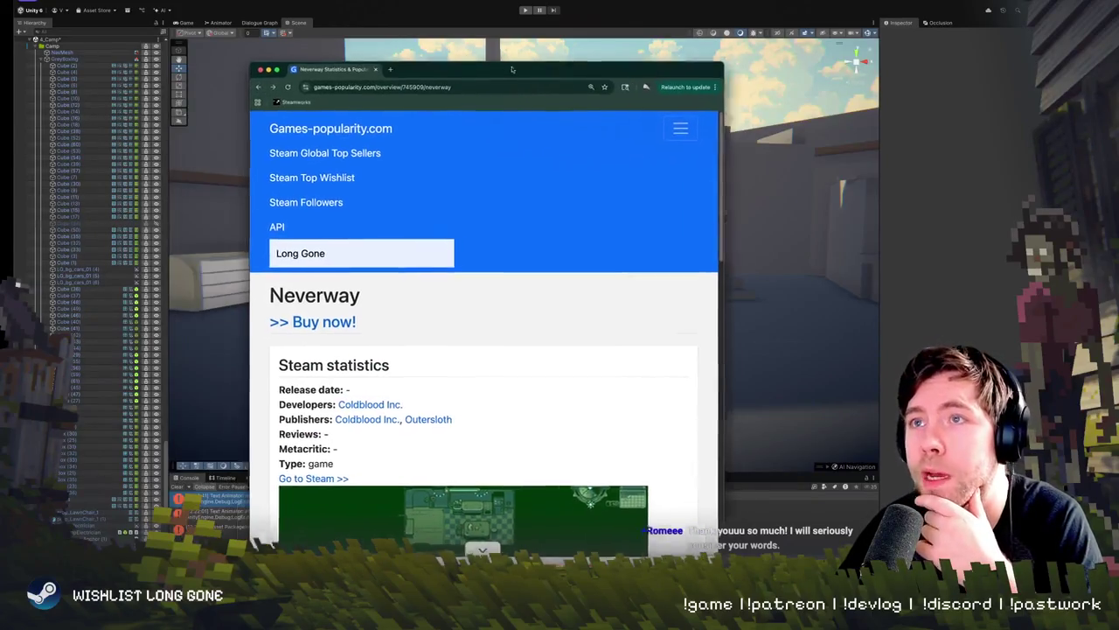
scroll(518, 296, down, 10)
scroll(518, 295, down, 3)
scroll(519, 295, down, 4)
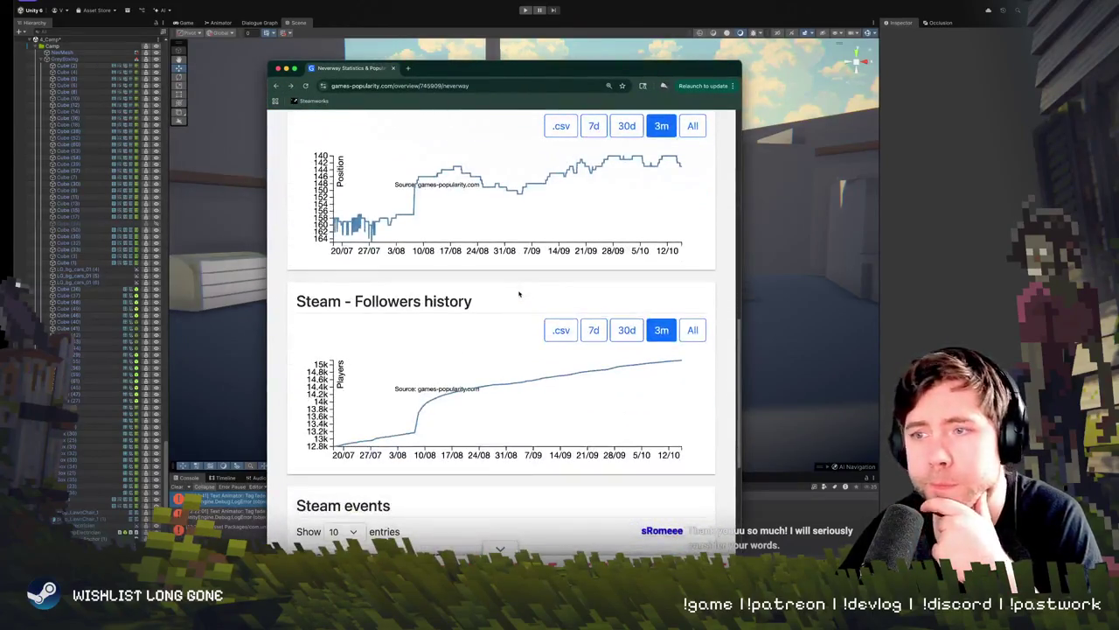
scroll(522, 293, down, 10)
scroll(522, 294, up, 5)
scroll(522, 293, up, 5)
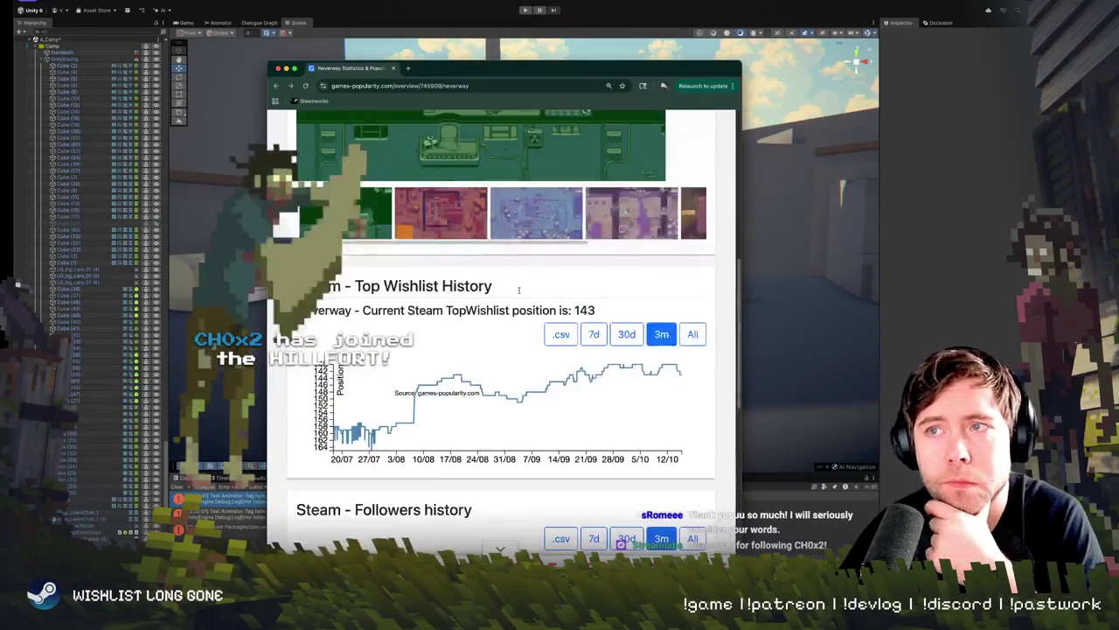
scroll(519, 292, up, 1)
scroll(519, 293, up, 5)
scroll(527, 194, up, 1)
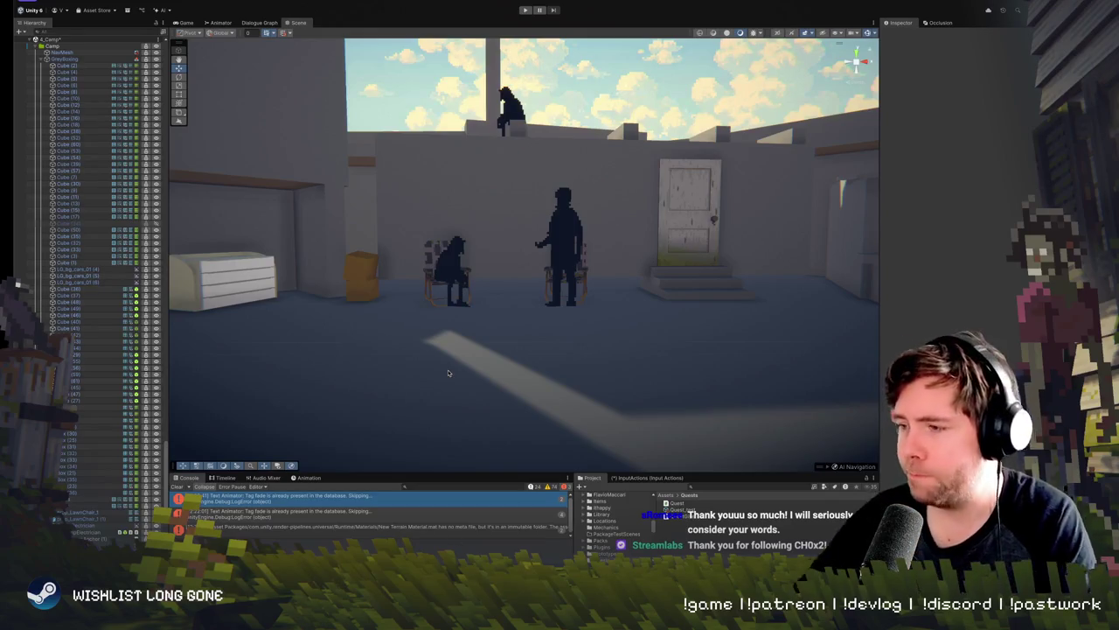
key(super+Tab)
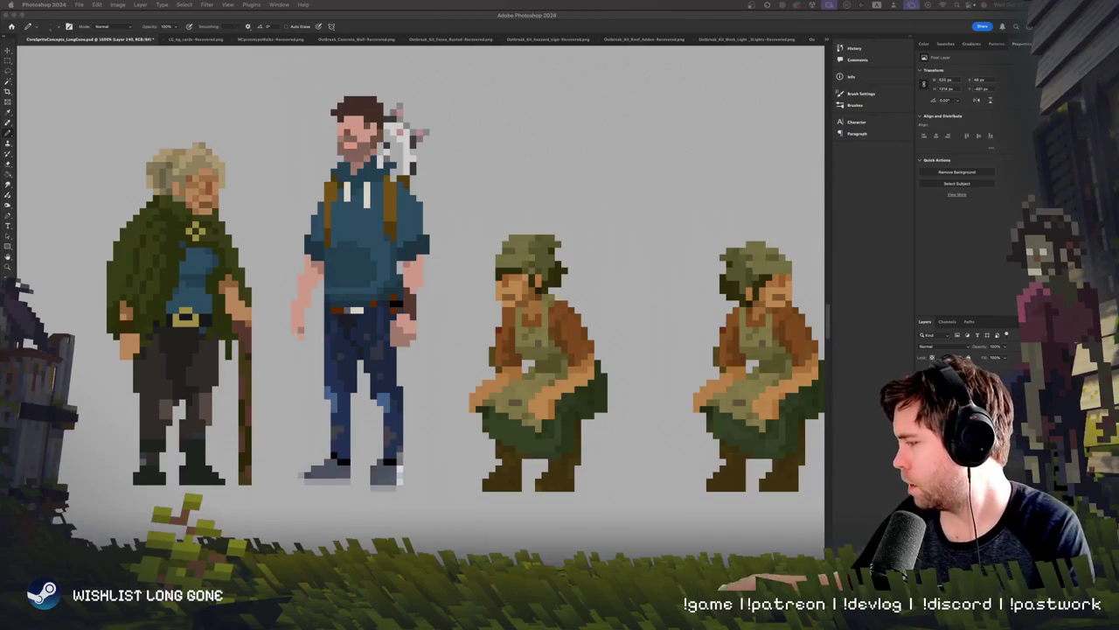
Step: Pan around the four character sprites and sample the old man's cloak colour
scroll(242, 316, right, 2)
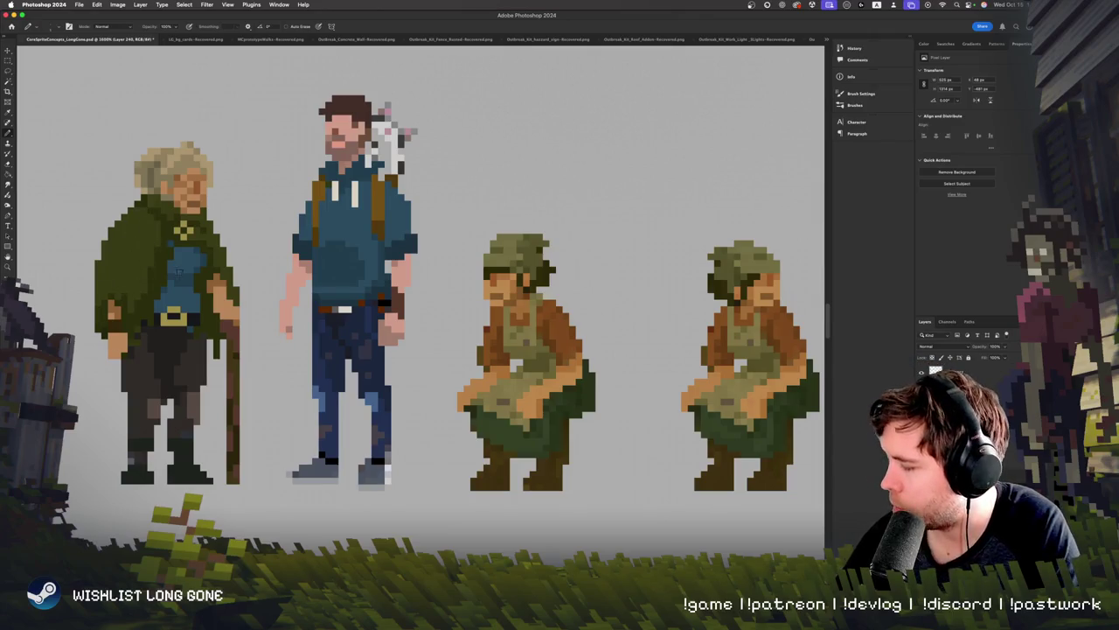
scroll(175, 273, left, 5)
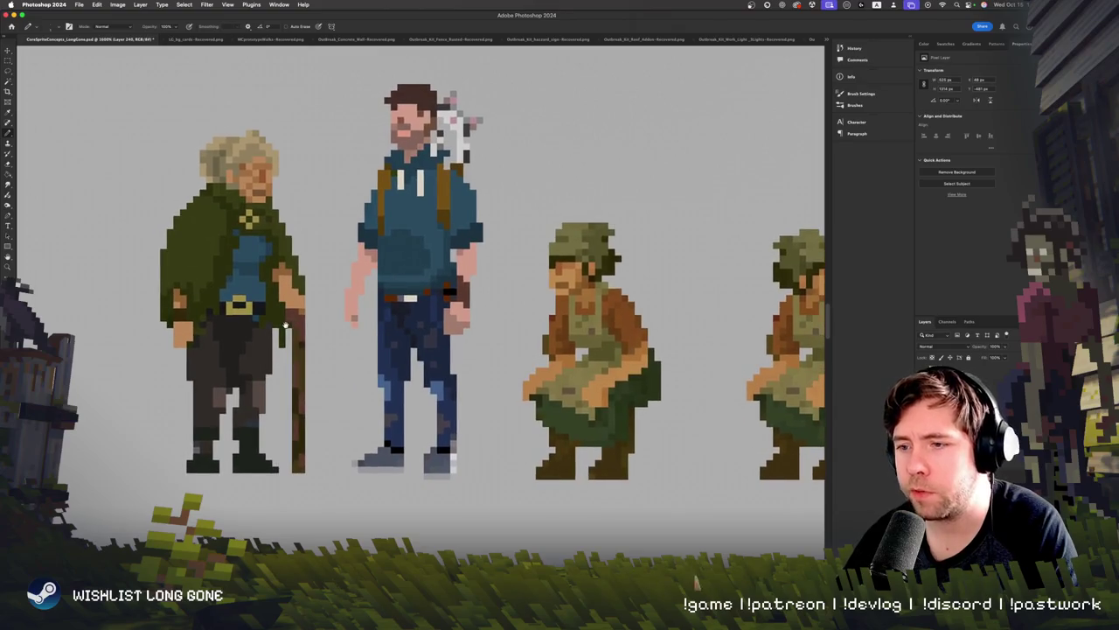
scroll(228, 282, up, 1)
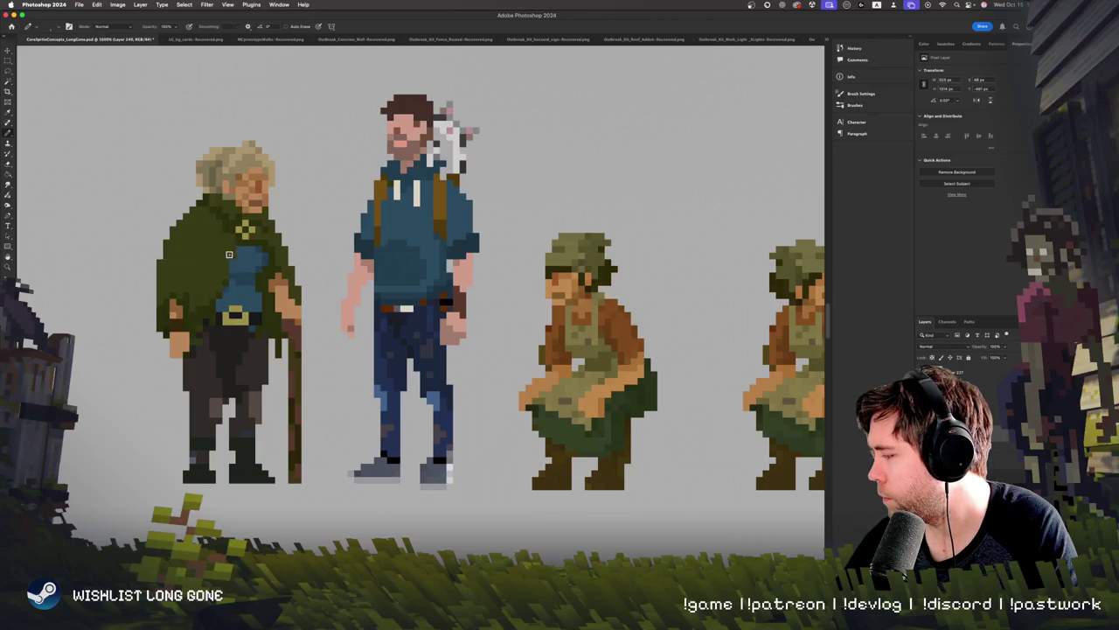
scroll(258, 299, right, 5)
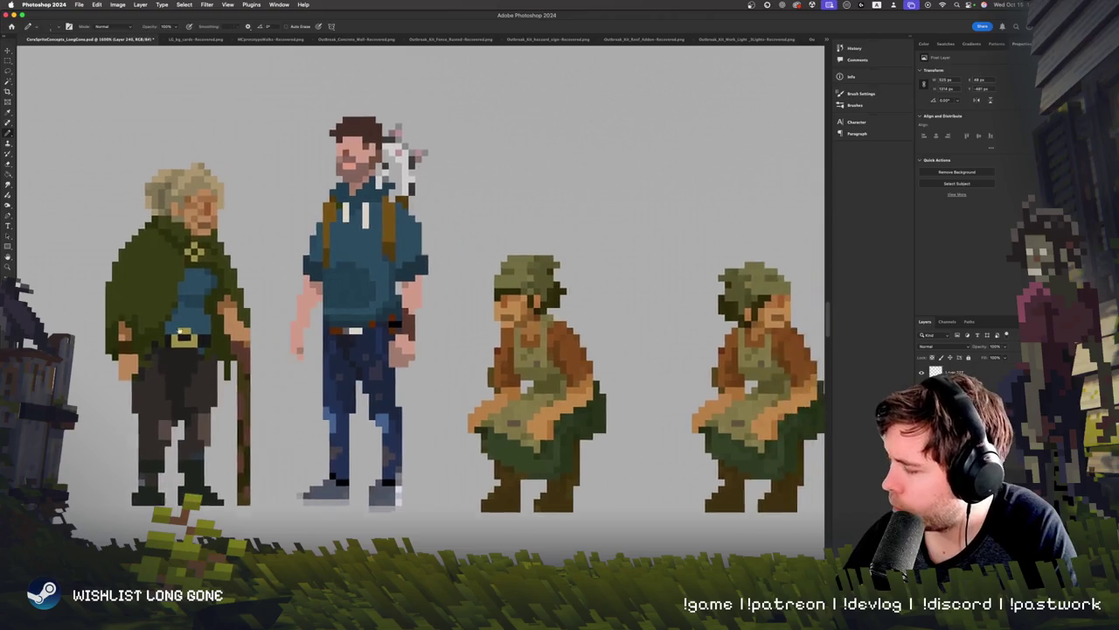
scroll(201, 262, up, 2)
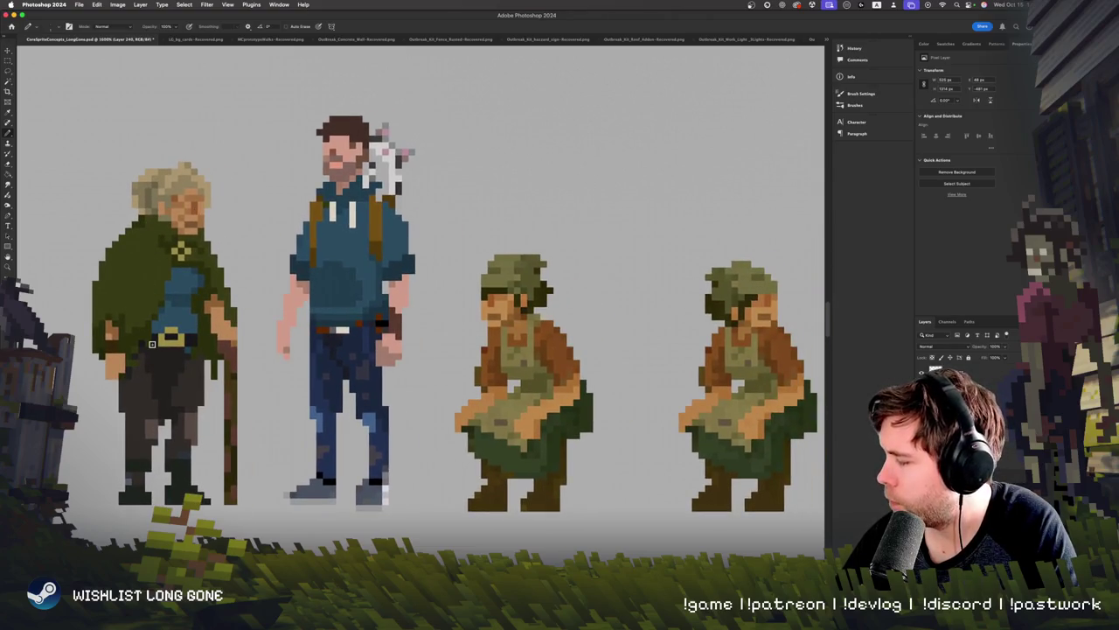
alt+click(162, 240)
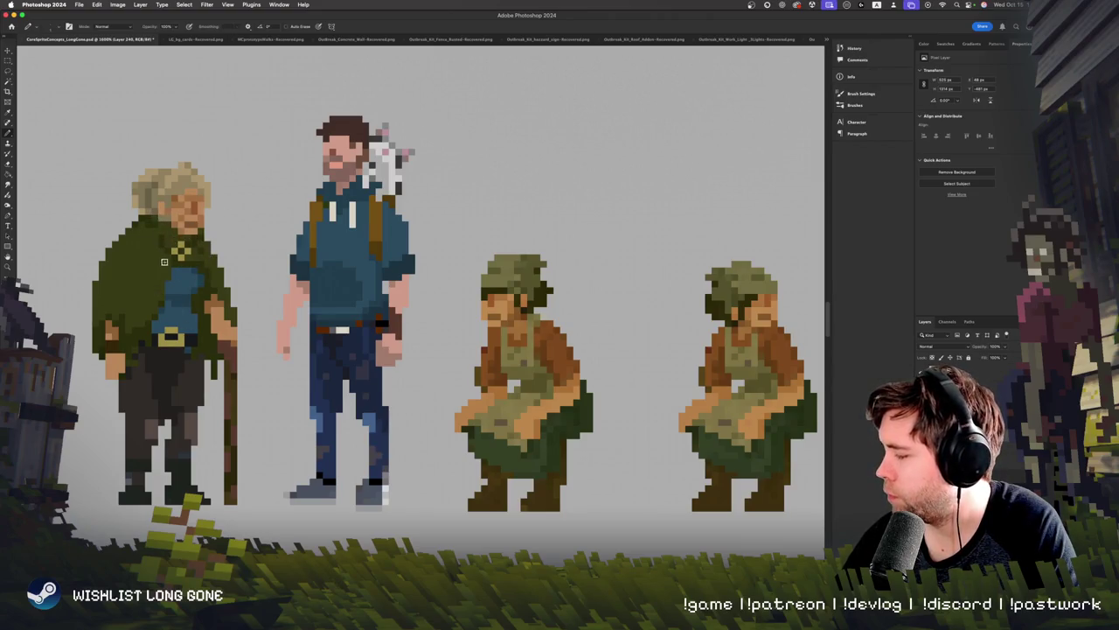
Step: Add a new empty layer, sample the cloak colour, and pan across the lineup
key(ctrl+alt+shift+n)
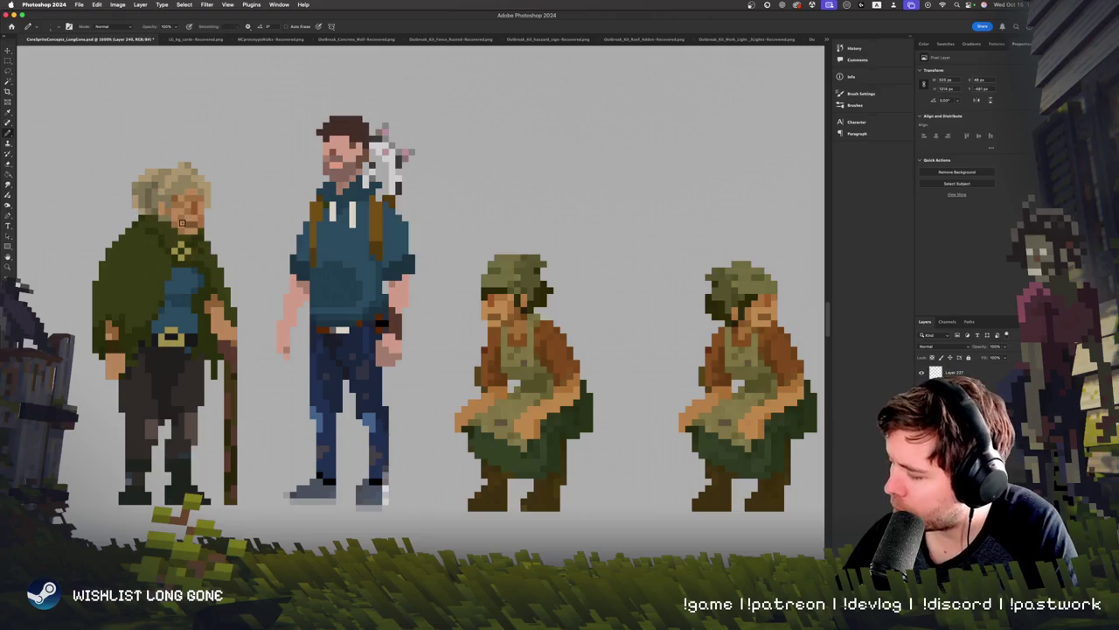
alt+click(158, 296)
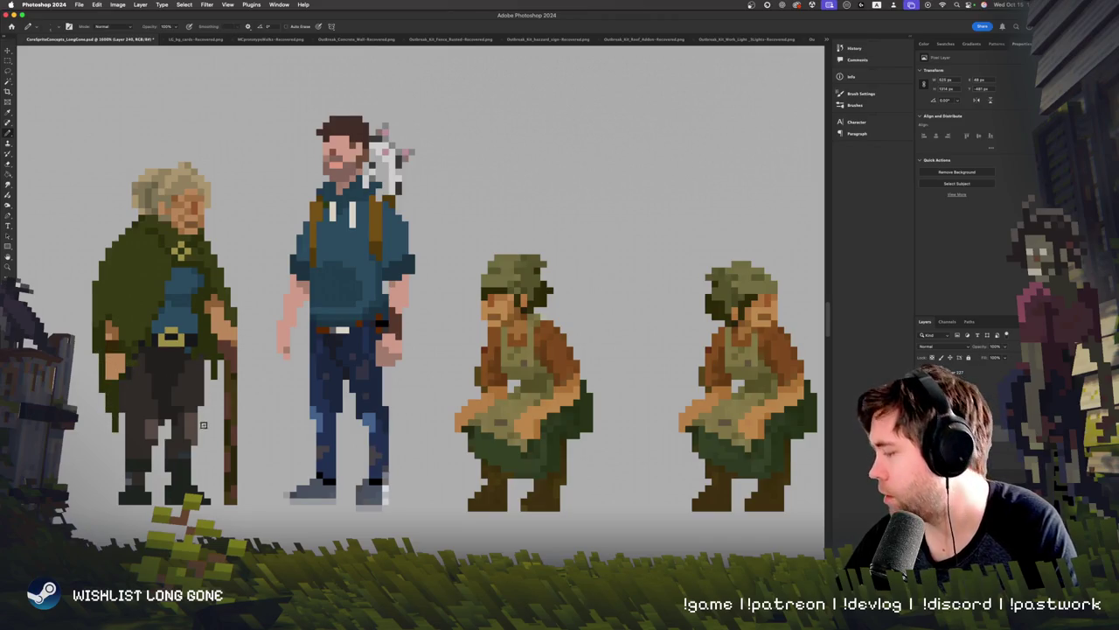
scroll(148, 365, down, 2)
scroll(148, 364, right, 2)
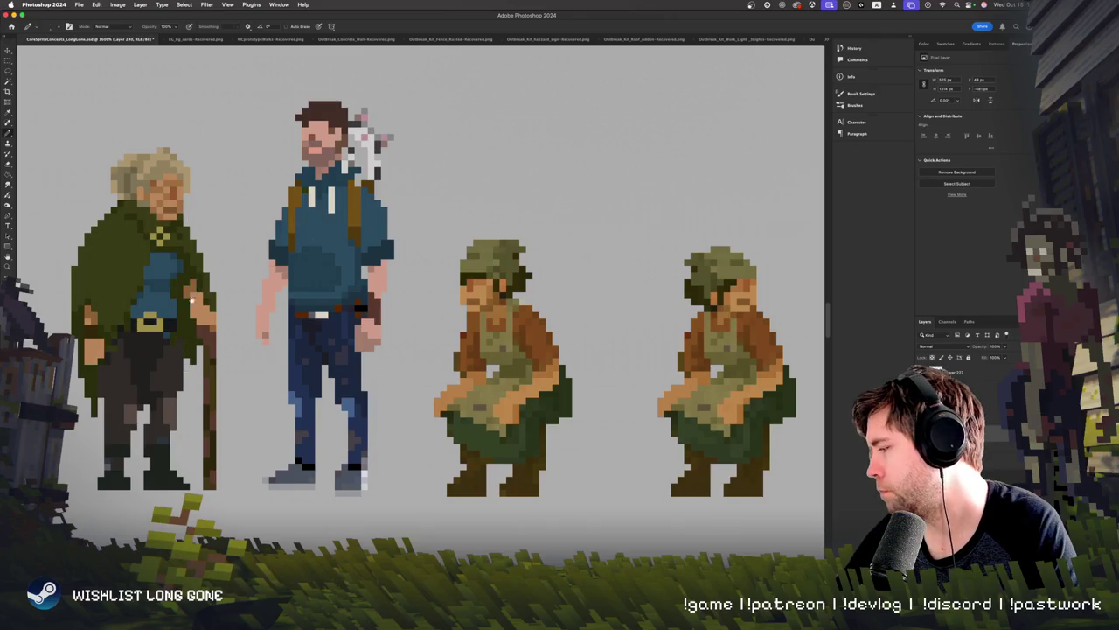
scroll(190, 300, up, 2)
scroll(190, 300, right, 2)
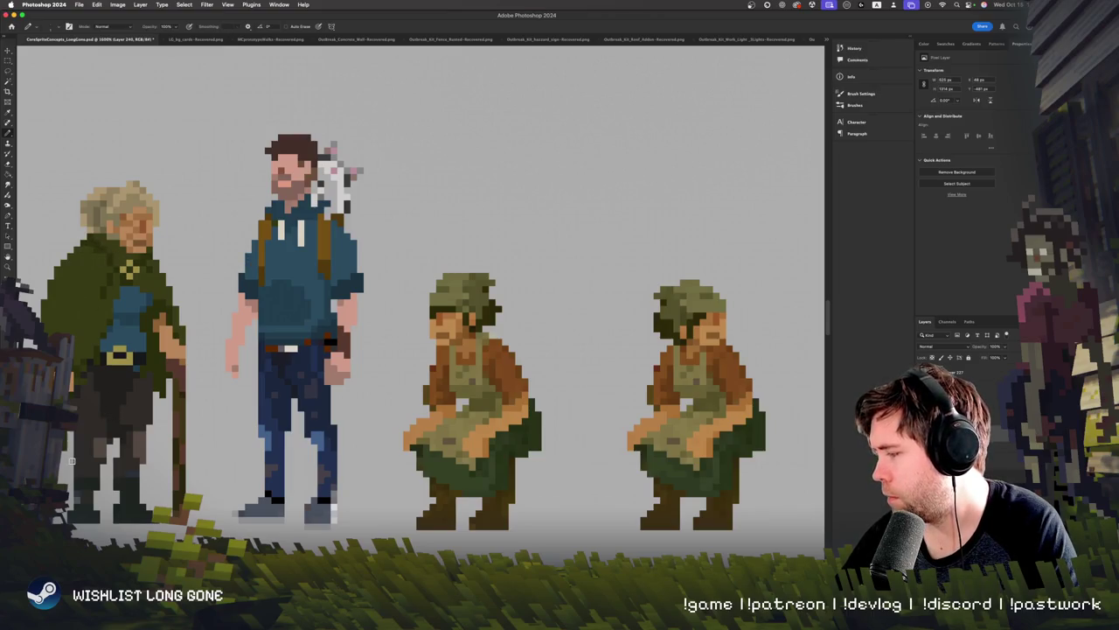
drag(70, 461, 290, 428)
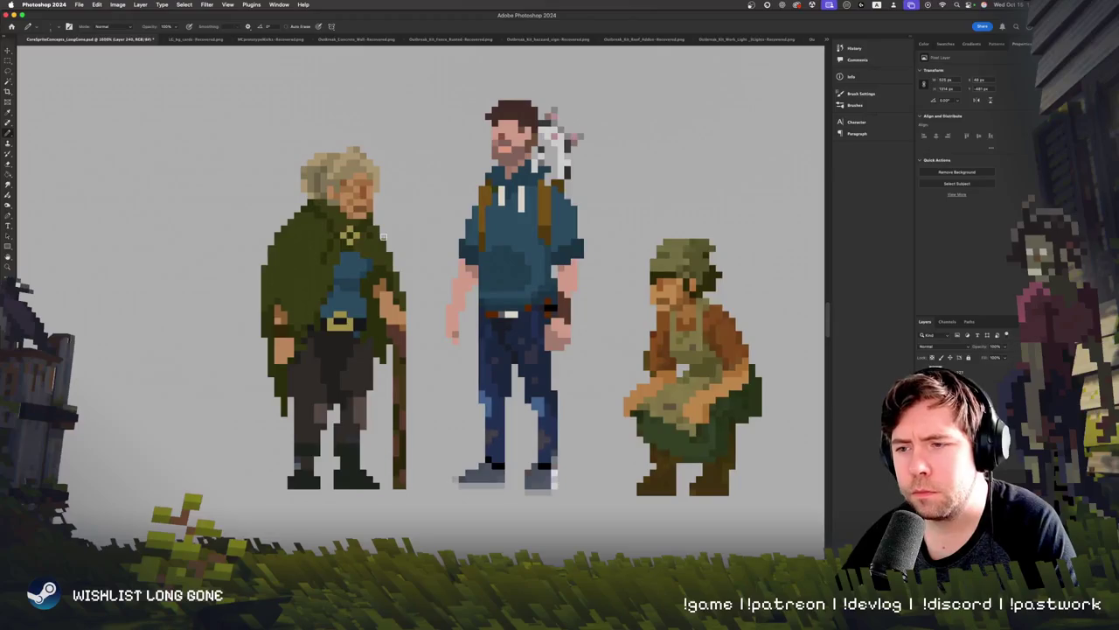
scroll(293, 289, right, 5)
scroll(293, 289, up, 2)
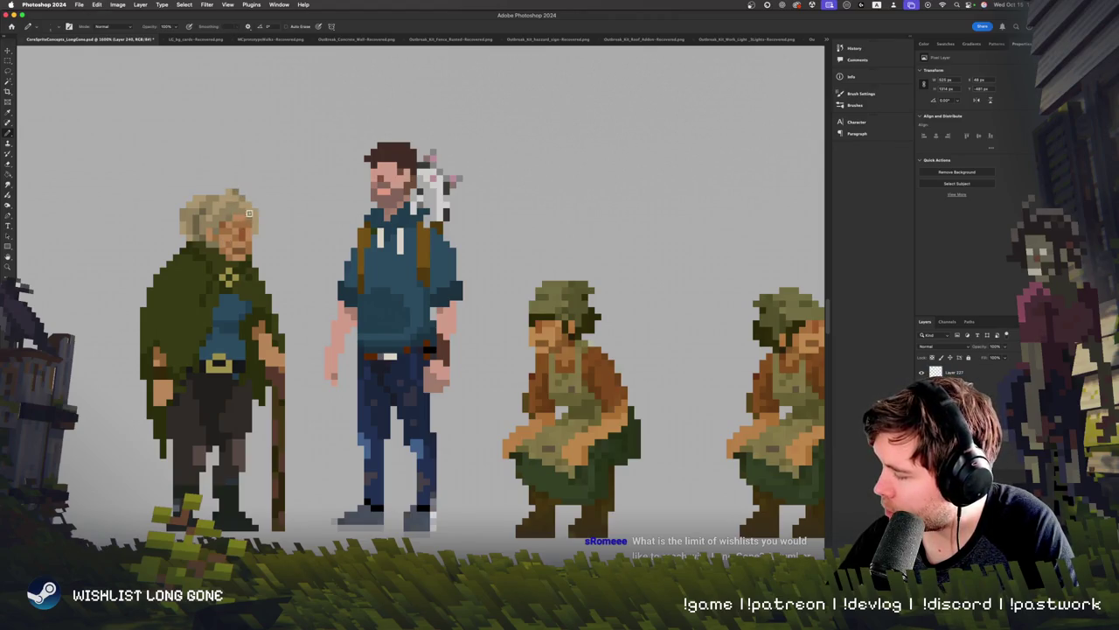
Step: Toggle between eraser and pencil, and open the foreground colour picker without changes
key(e)
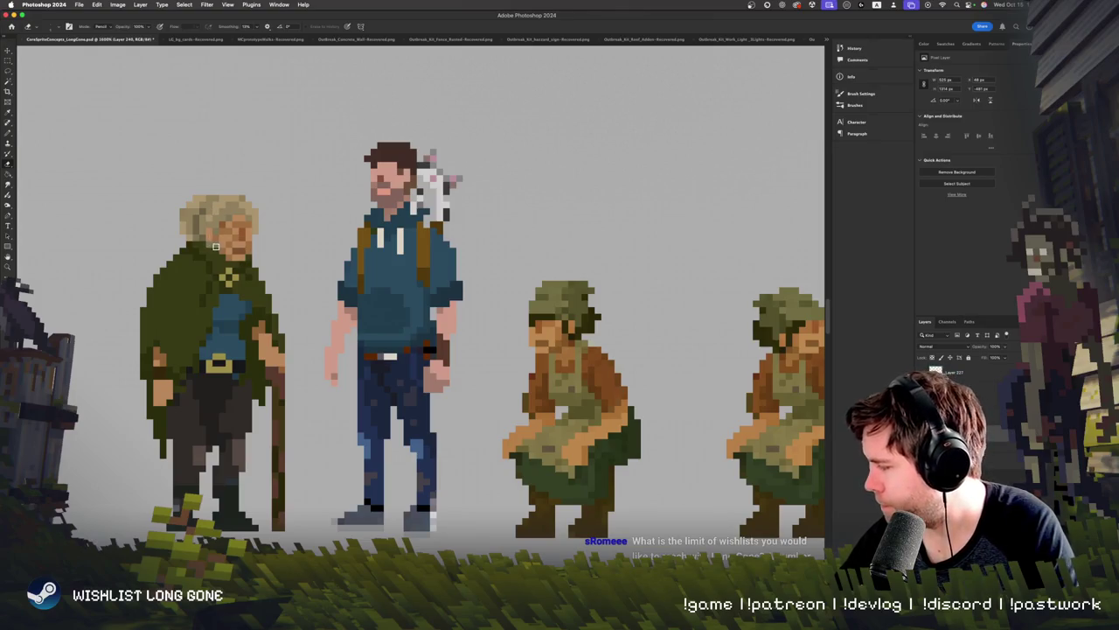
key(b)
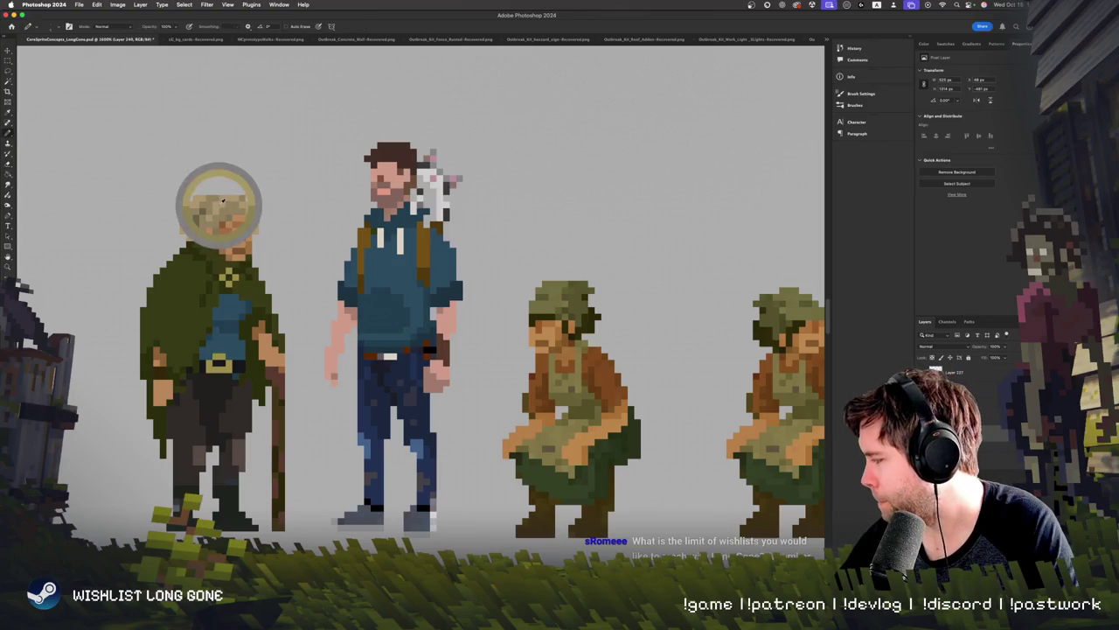
click(8, 269)
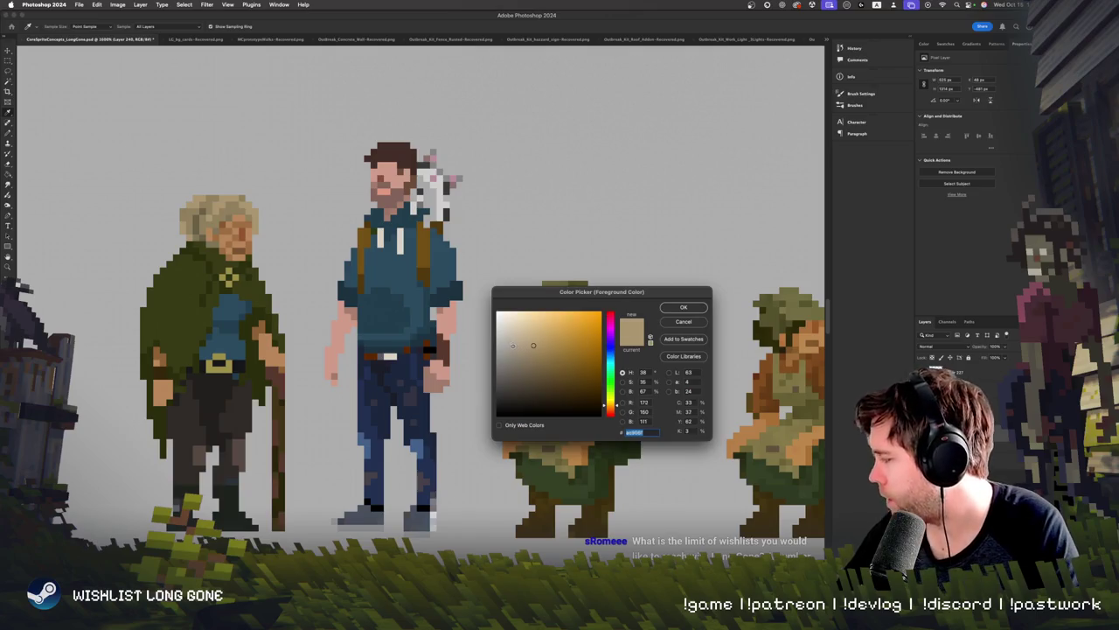
click(684, 307)
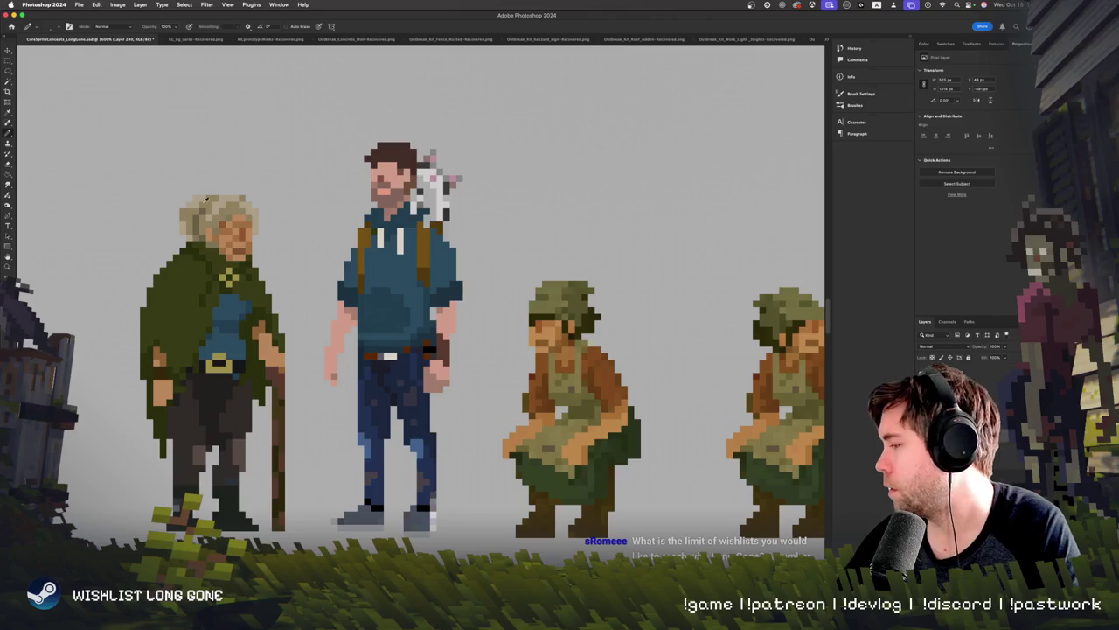
Step: Sample the beige hair and shift it to a lighter, less saturated bluish grey
alt+click(212, 220)
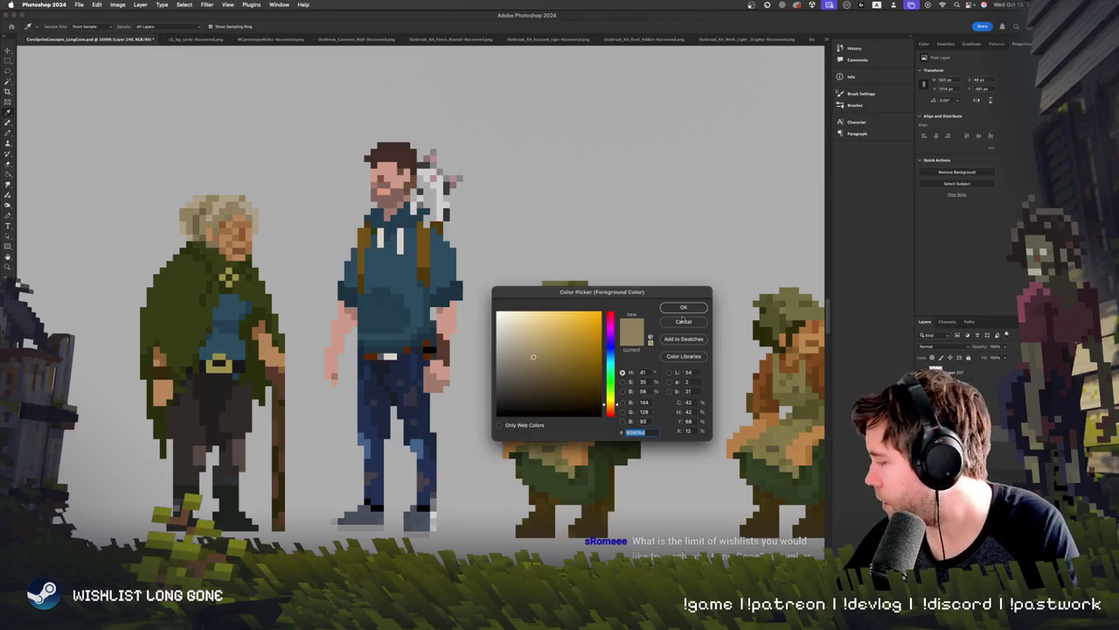
drag(612, 405, 617, 368)
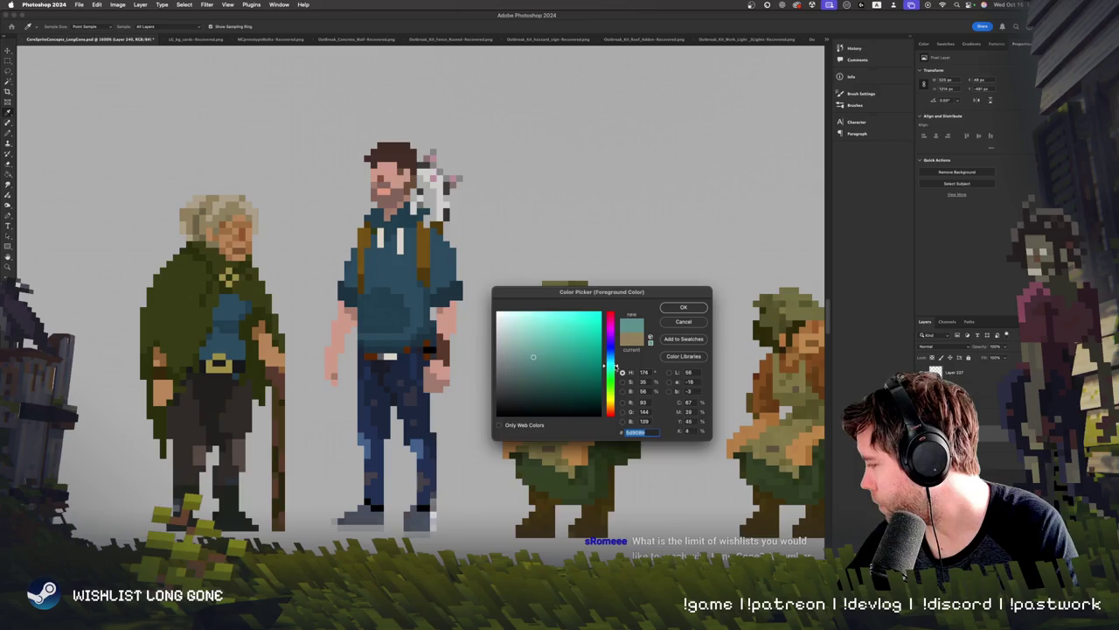
drag(532, 356, 515, 349)
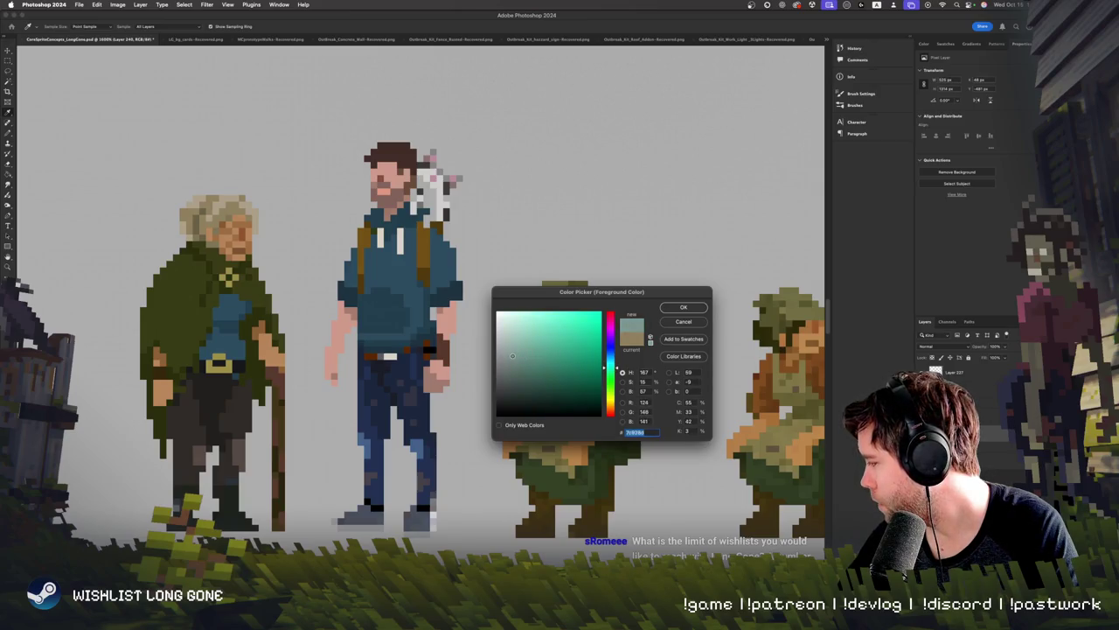
click(683, 308)
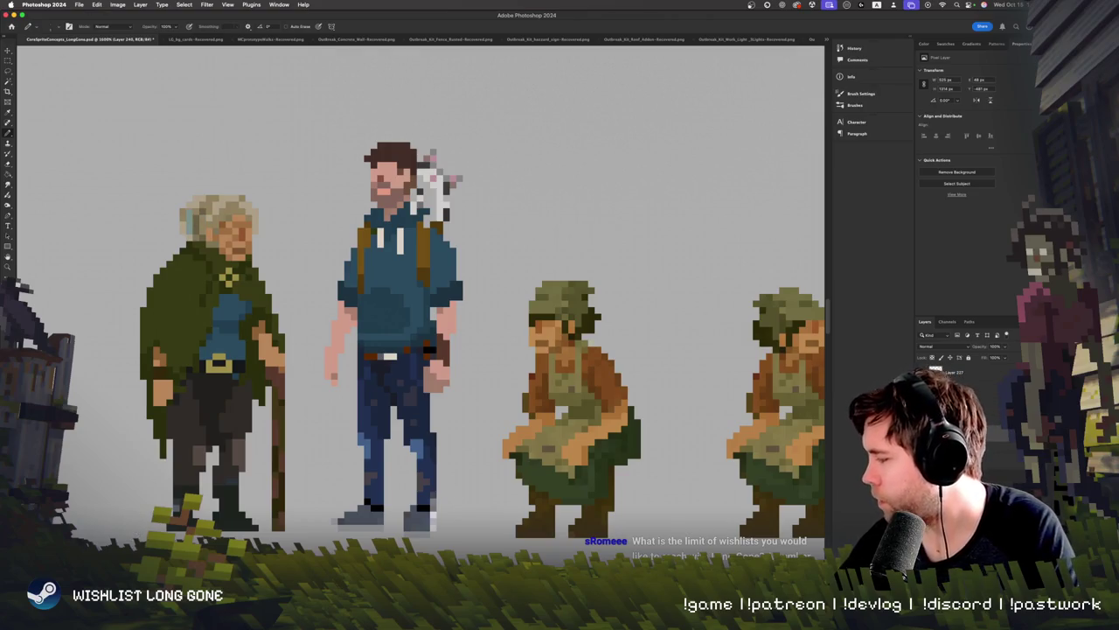
Step: Fill the old woman's hair with bluish grey using the Paint Bucket, zooming to check
click(8, 173)
click(236, 210)
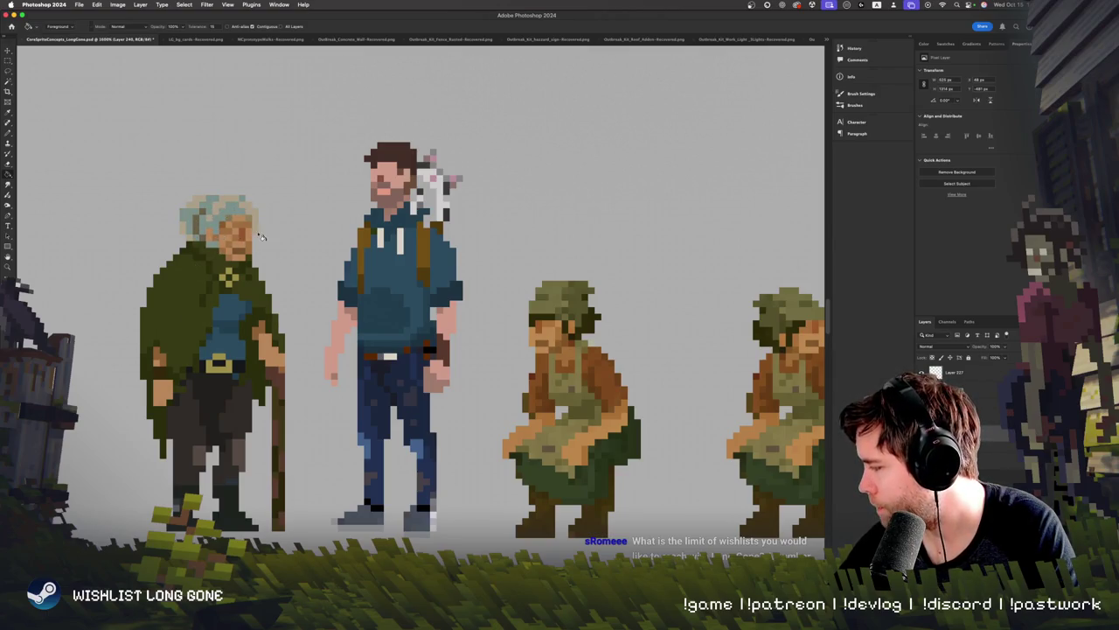
key(super+minus)
key(super+minus)
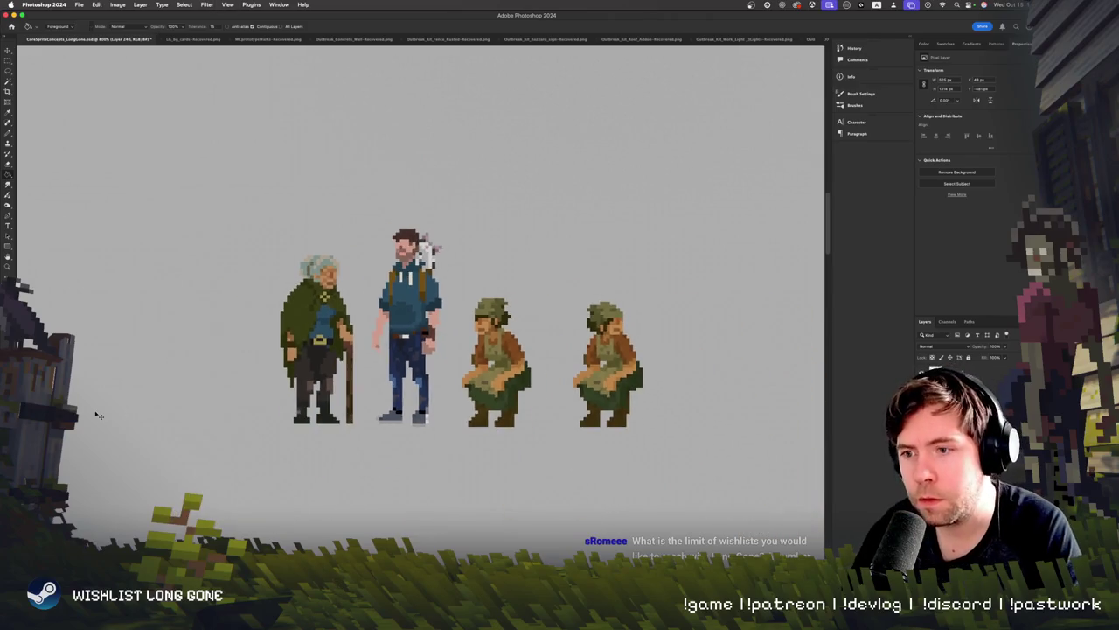
key(super+plus)
key(super+plus)
key(super+plus)
key(super+plus)
key(super+minus)
key(super+minus)
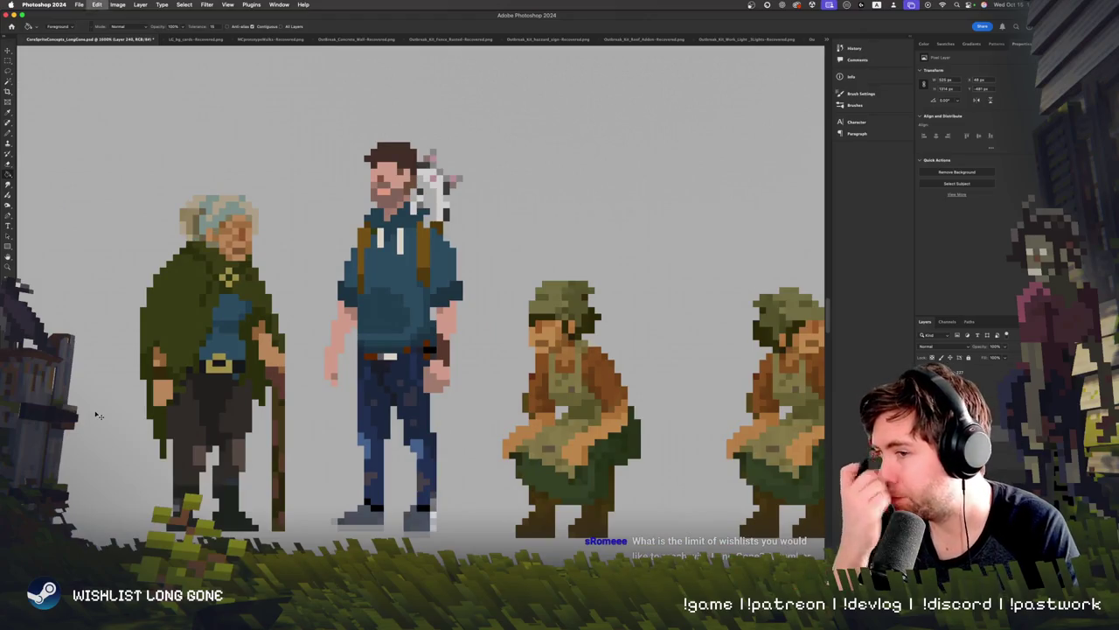
Step: Undo the hair fill twice and switch over to the Unity editor
key(super+z)
key(super+z)
key(super+z)
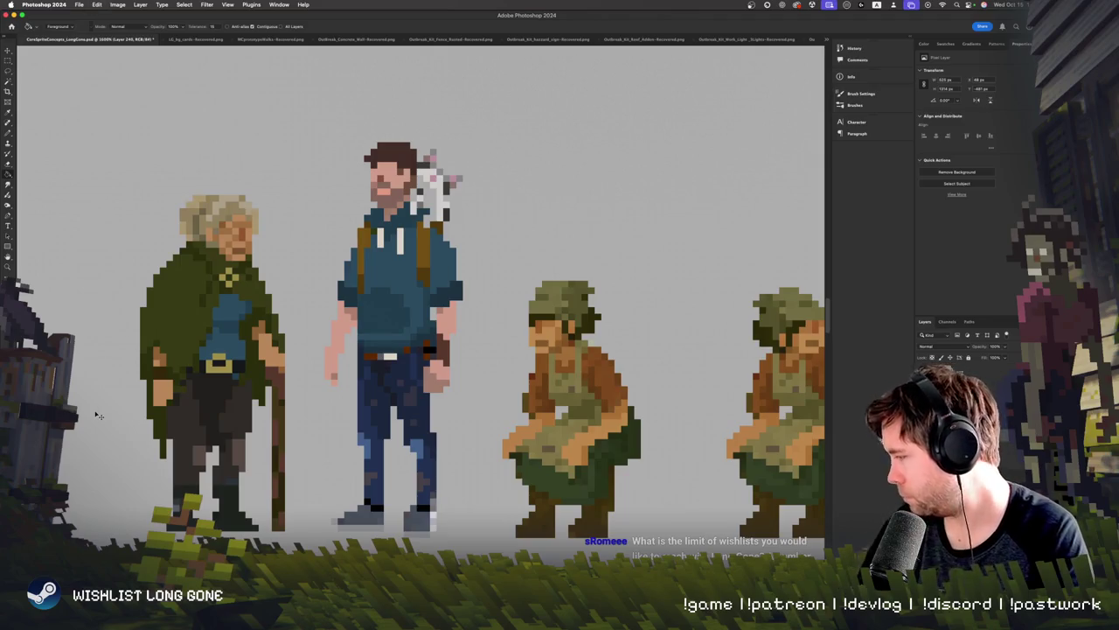
key(super+z)
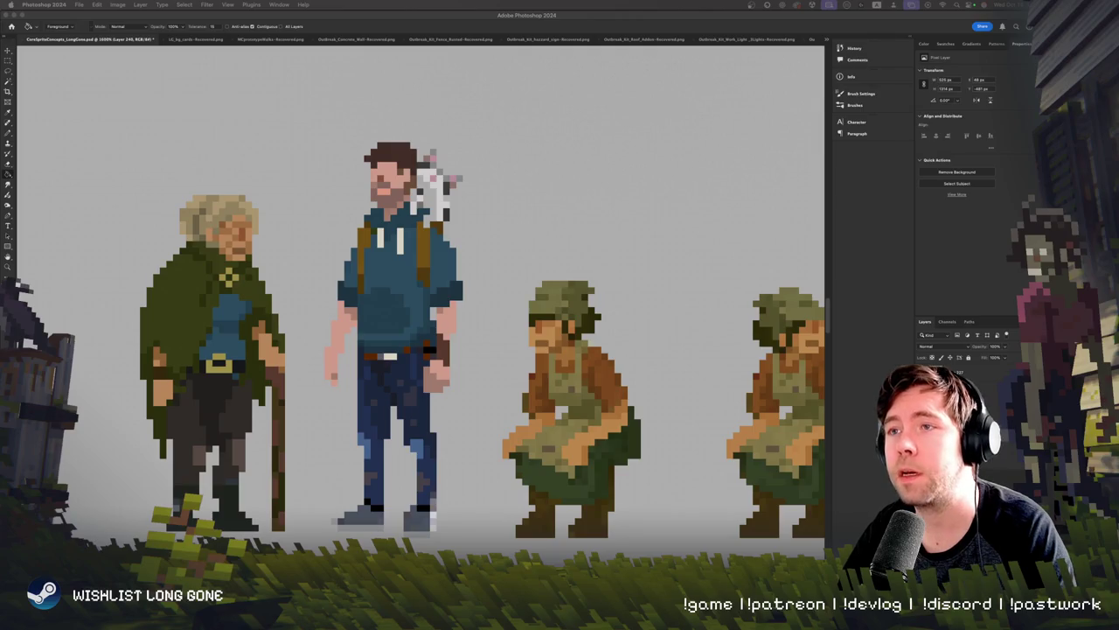
key(super+Tab)
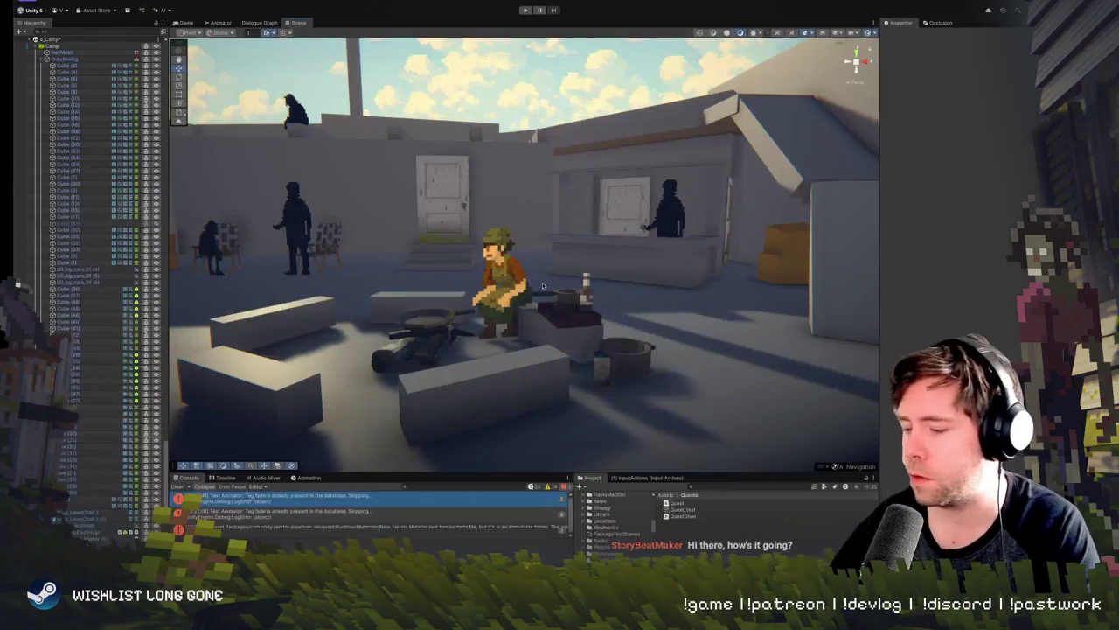
Step: Frame and select the Camp group in the Scene view, then enter Play mode
mouse_move(542, 286)
mouse_down()
mouse_move(540, 208)
mouse_move(411, 325)
mouse_up()
click(409, 331)
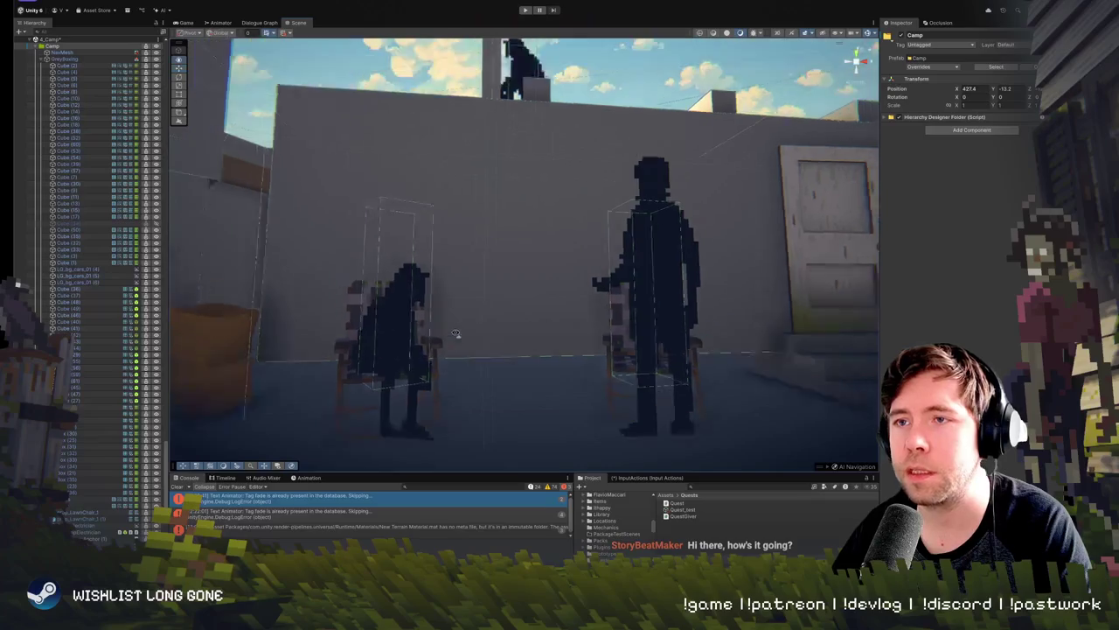
click(409, 330)
mouse_move(533, 387)
mouse_down()
mouse_move(544, 383)
mouse_move(359, 27)
mouse_up()
click(528, 382)
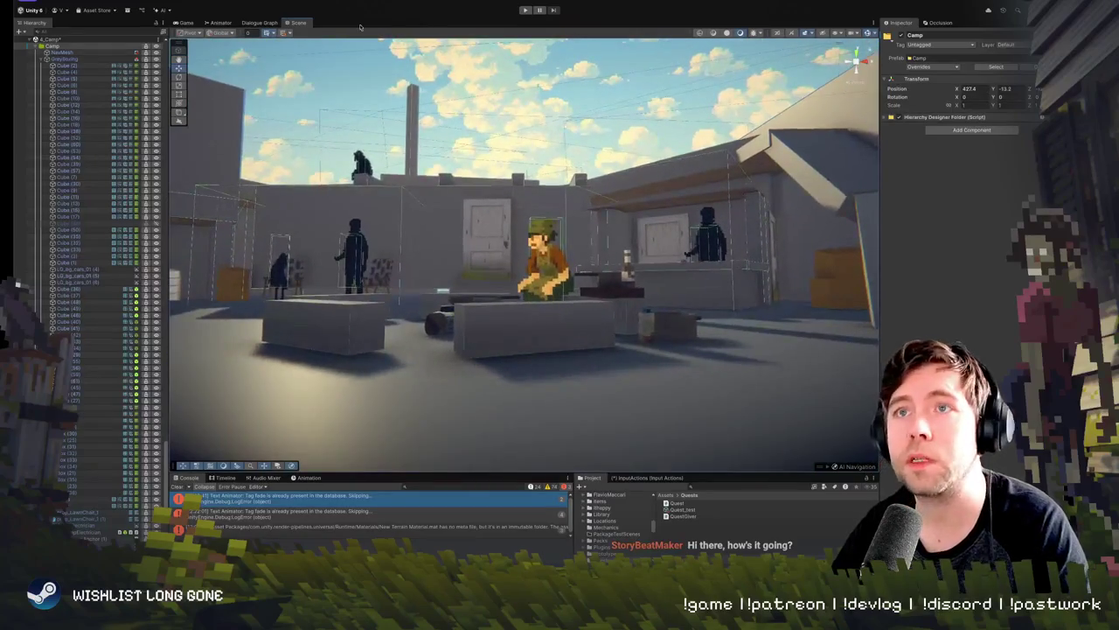
click(528, 10)
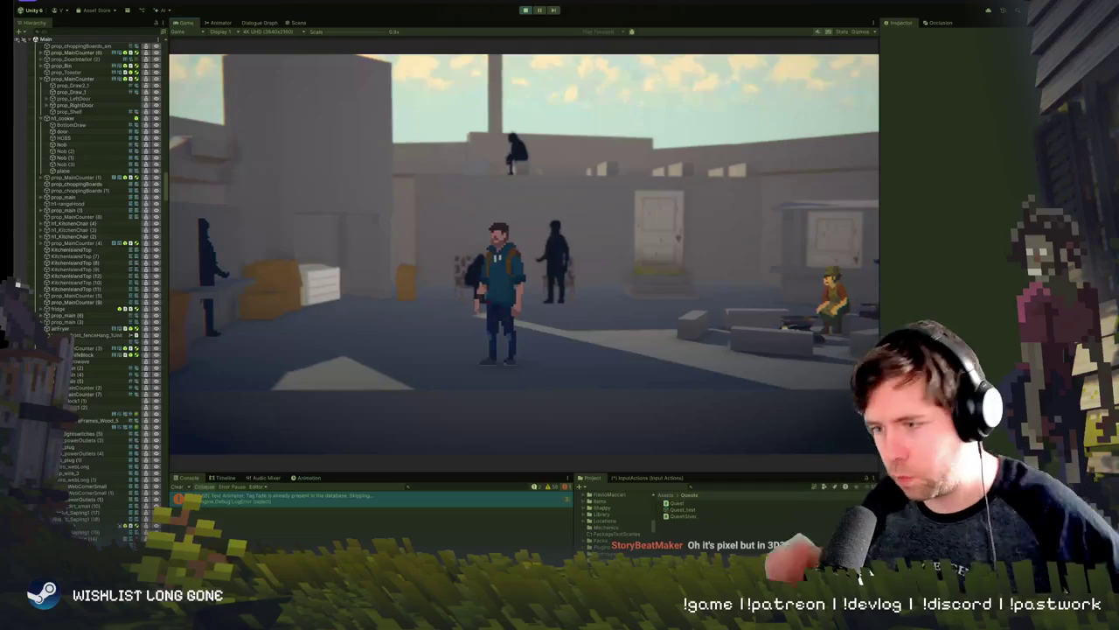
Step: Walk the player right and back left, then bring up the Items inventory
key(d)
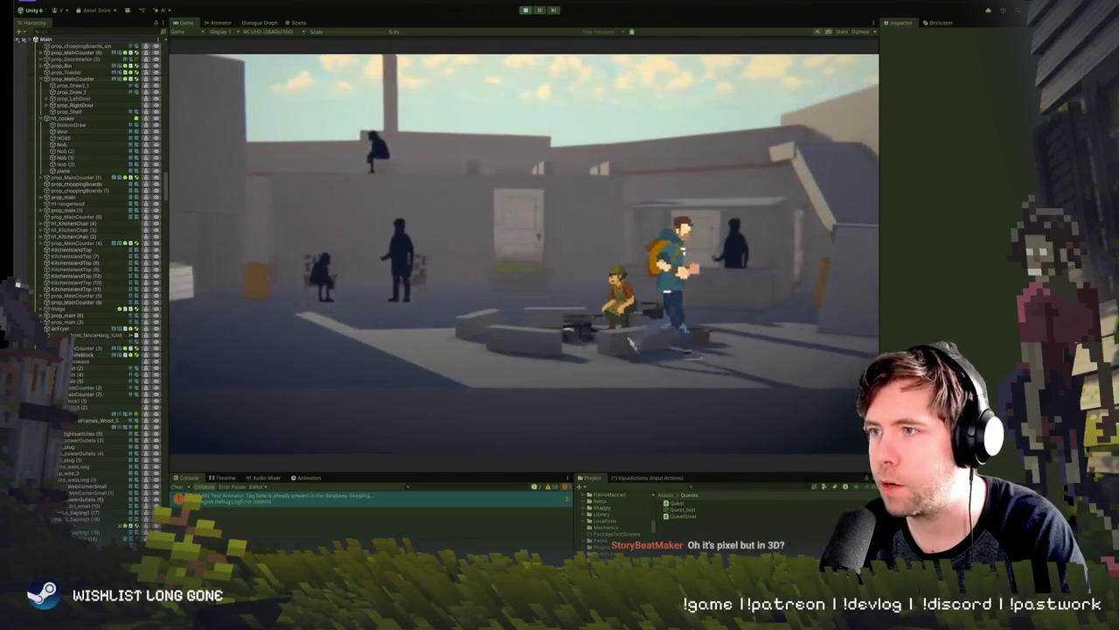
key(a)
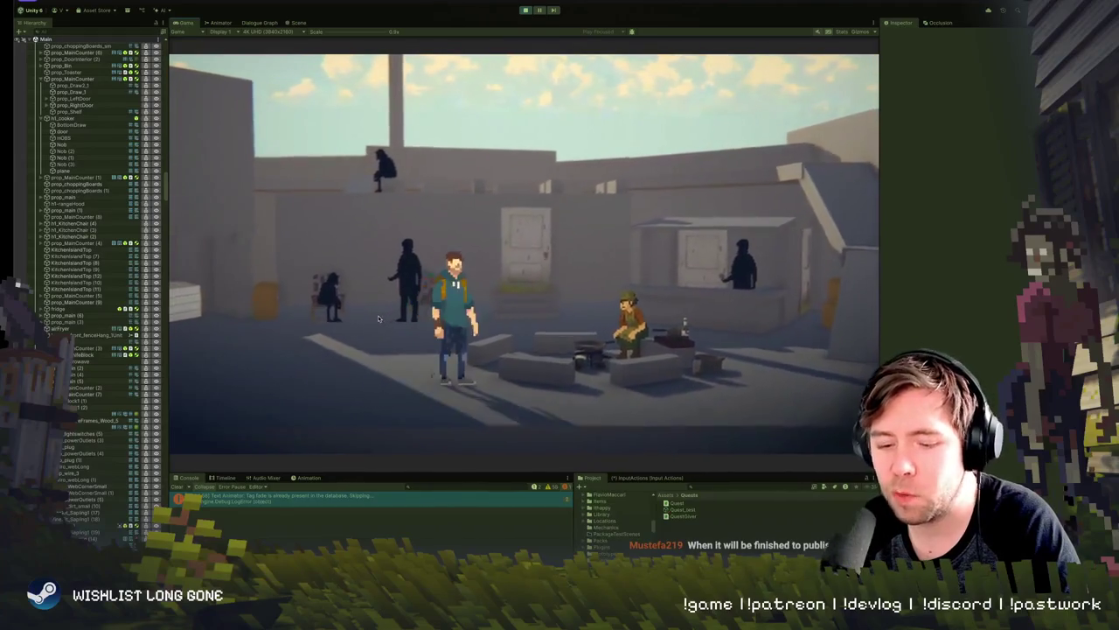
key(e)
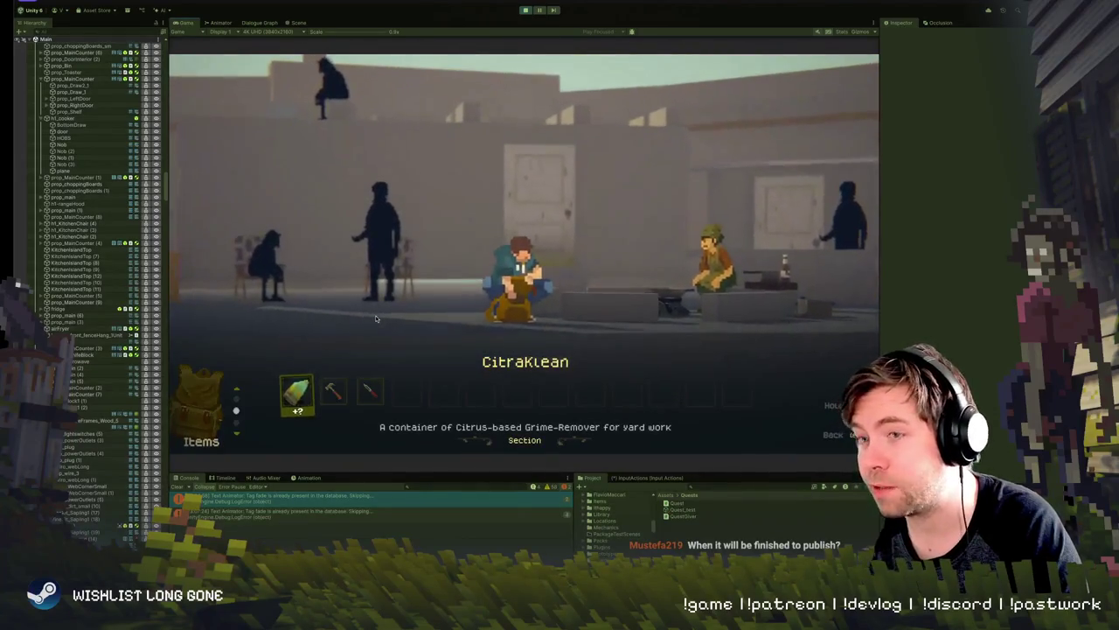
Step: Browse the hotbar items, including CitraKlean, then close the Items panel
key(Right)
key(Right)
key(Left)
key(Right)
key(e)
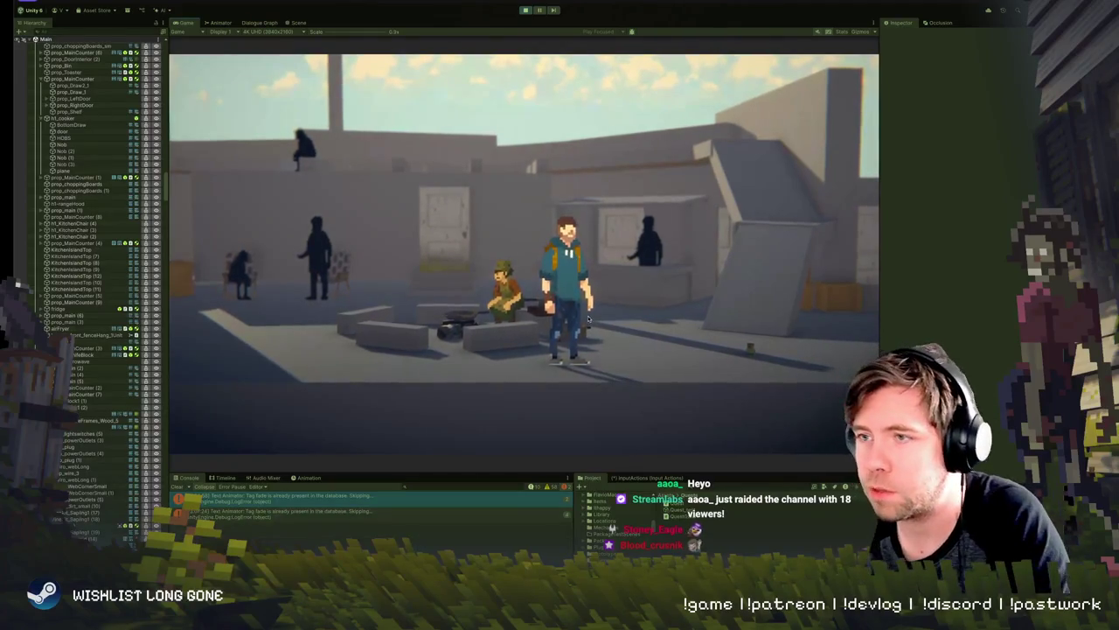
Step: Walk to the seated soldier, talk to him, and cancel the Cooking choice
key(w)
key(a)
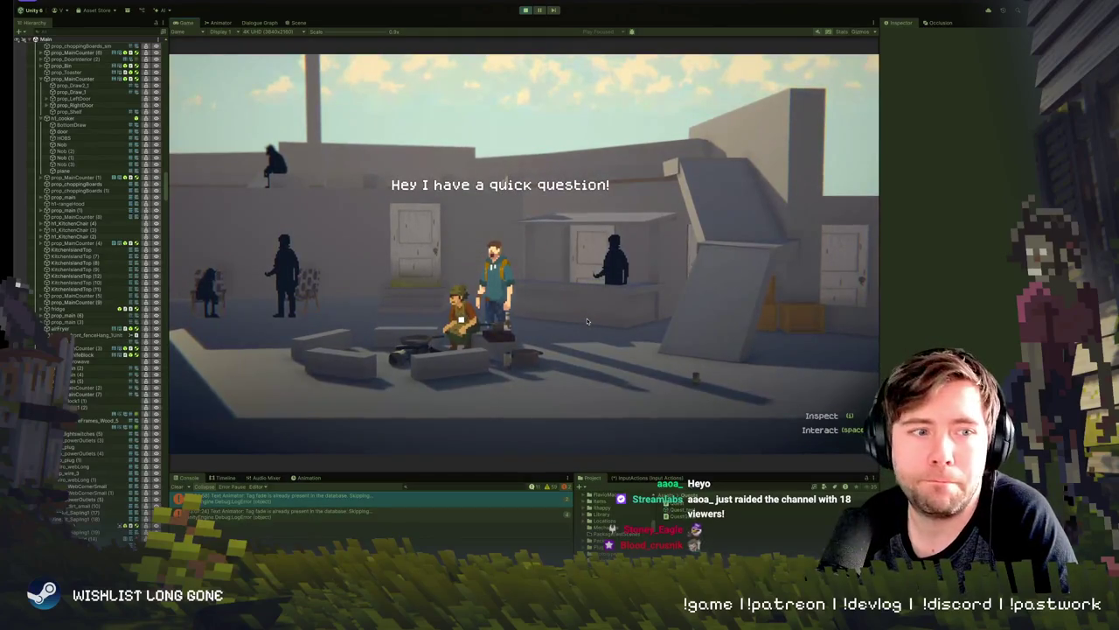
key(space)
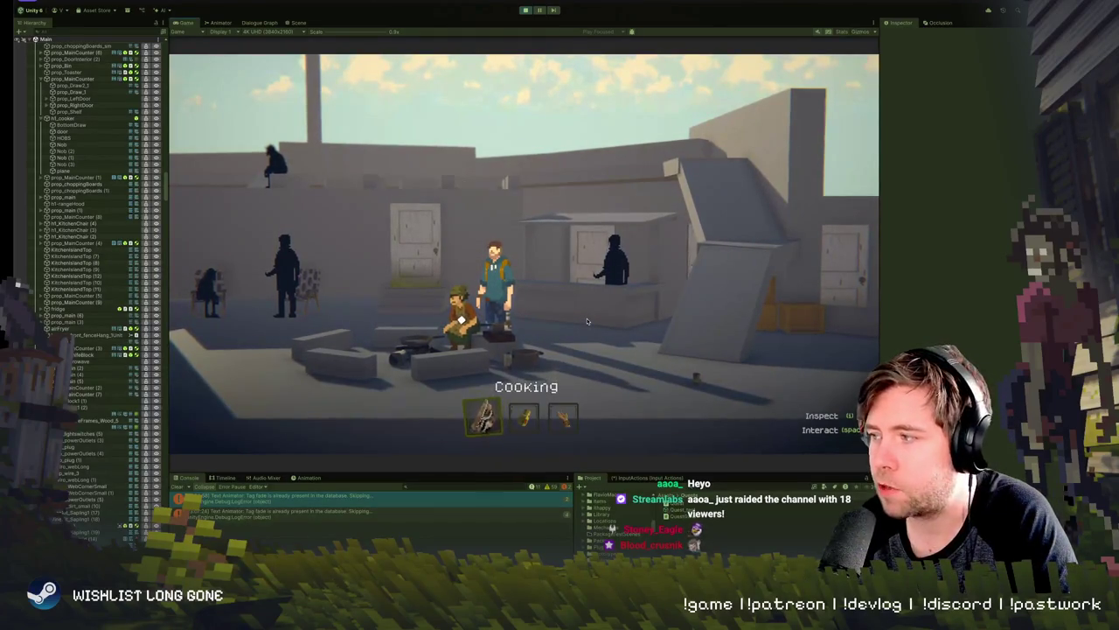
key(a)
key(space)
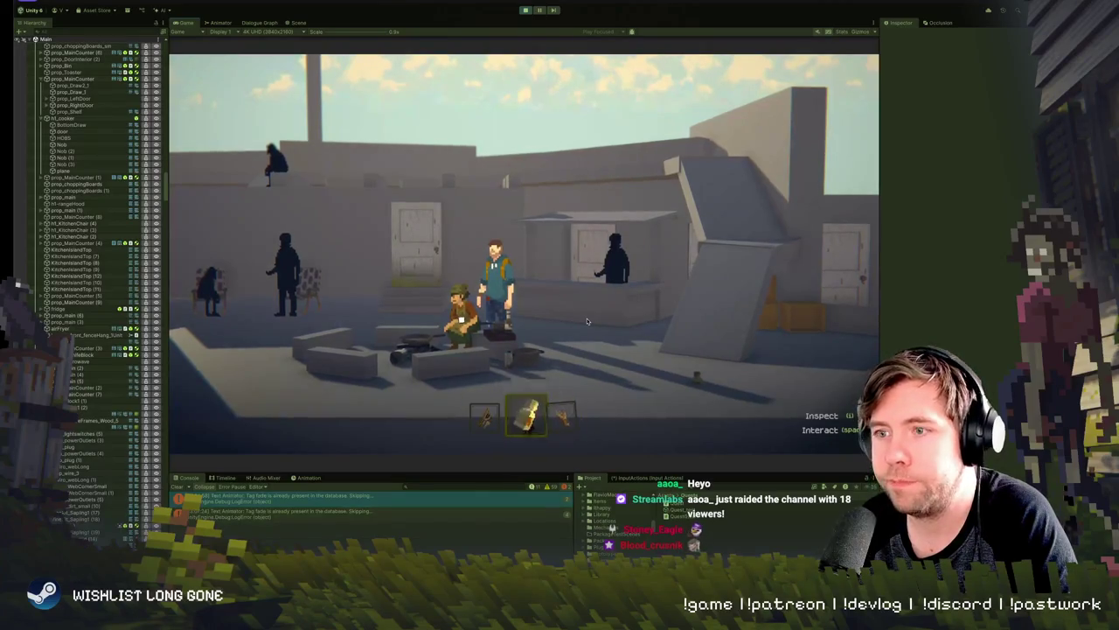
key(space)
key(a)
key(space)
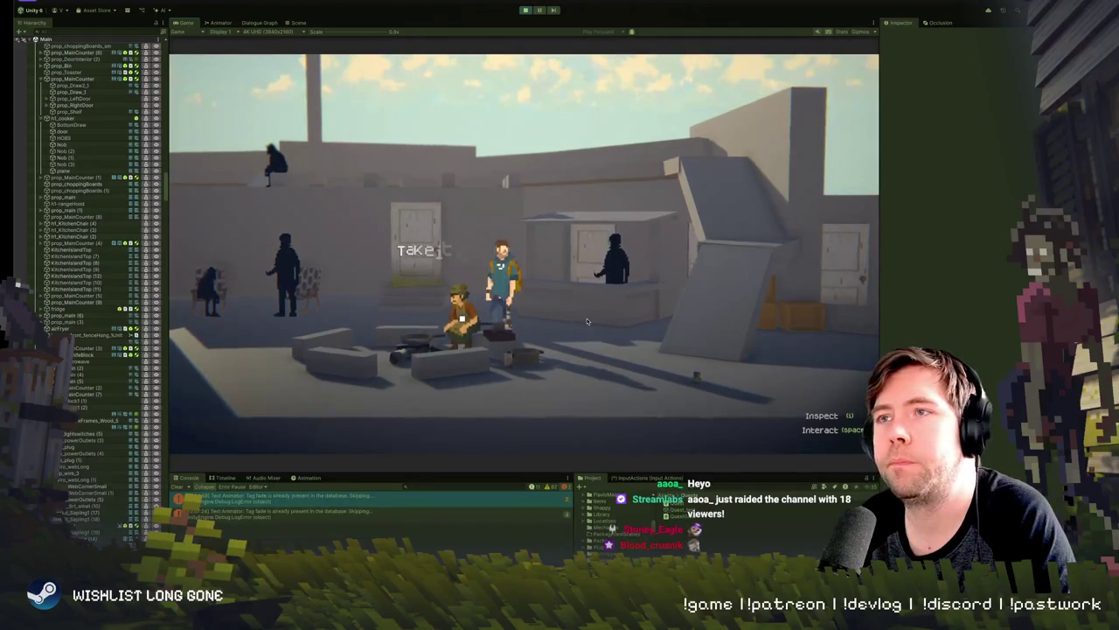
Step: Walk the player around the camp, then exit Play mode
key(d)
key(s)
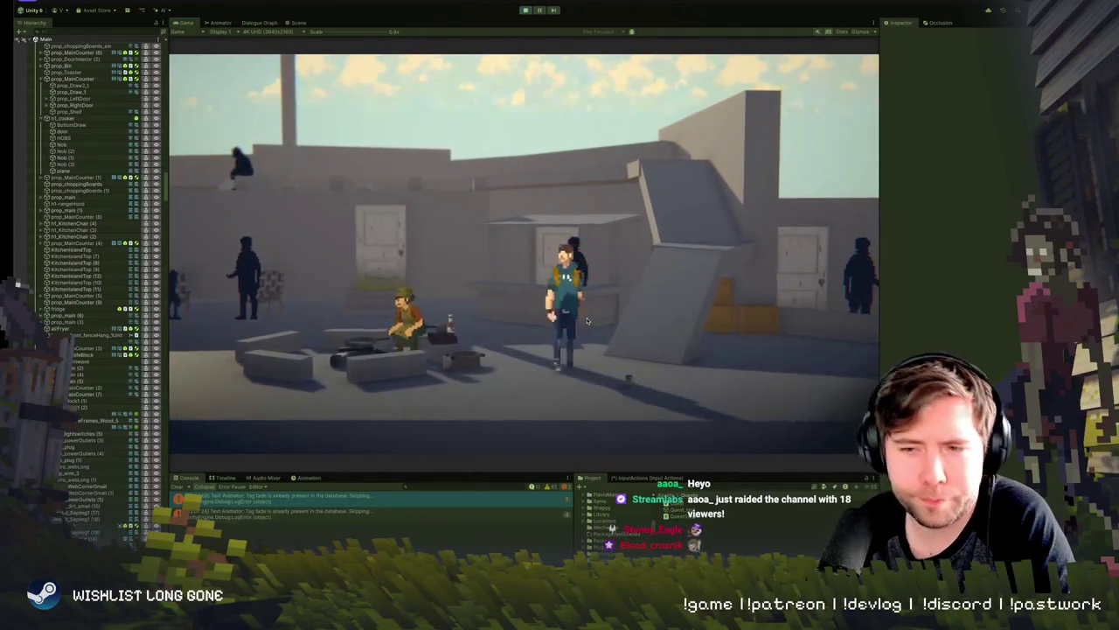
key(a)
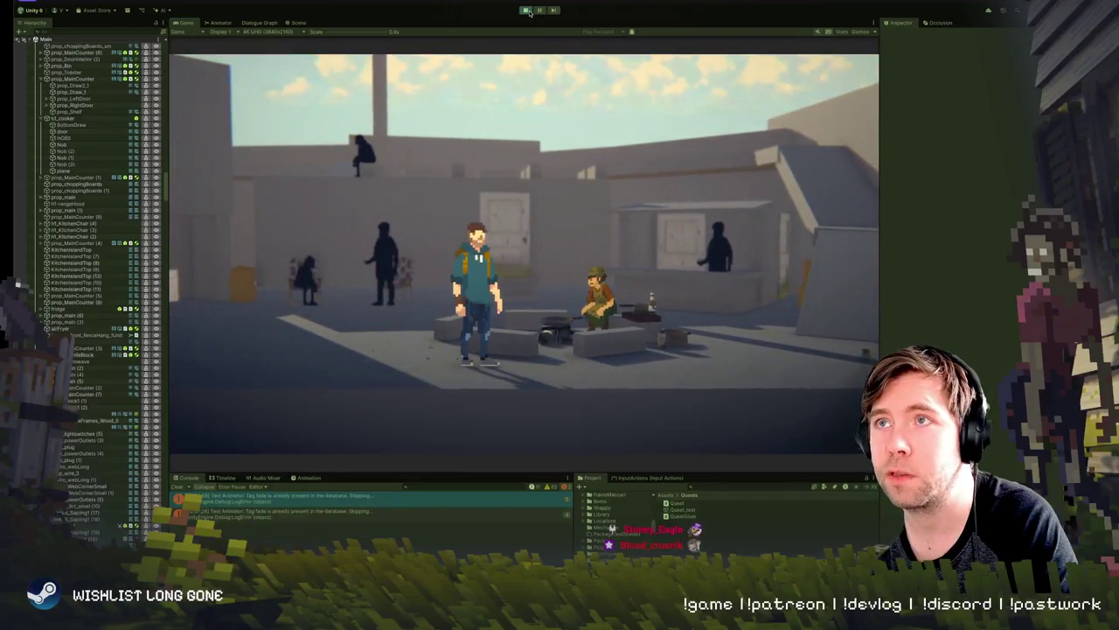
click(527, 11)
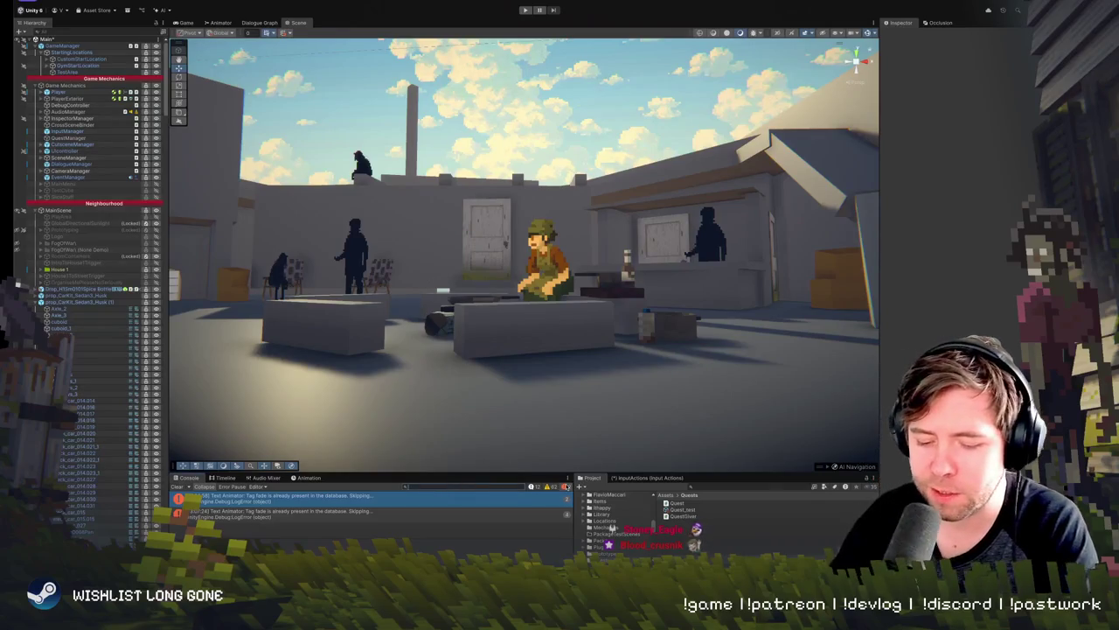
Step: Filter the Hierarchy for 'age', select Prop_IronAgeShield, and enlarge its ShieldGet timeline panel
text(iron)
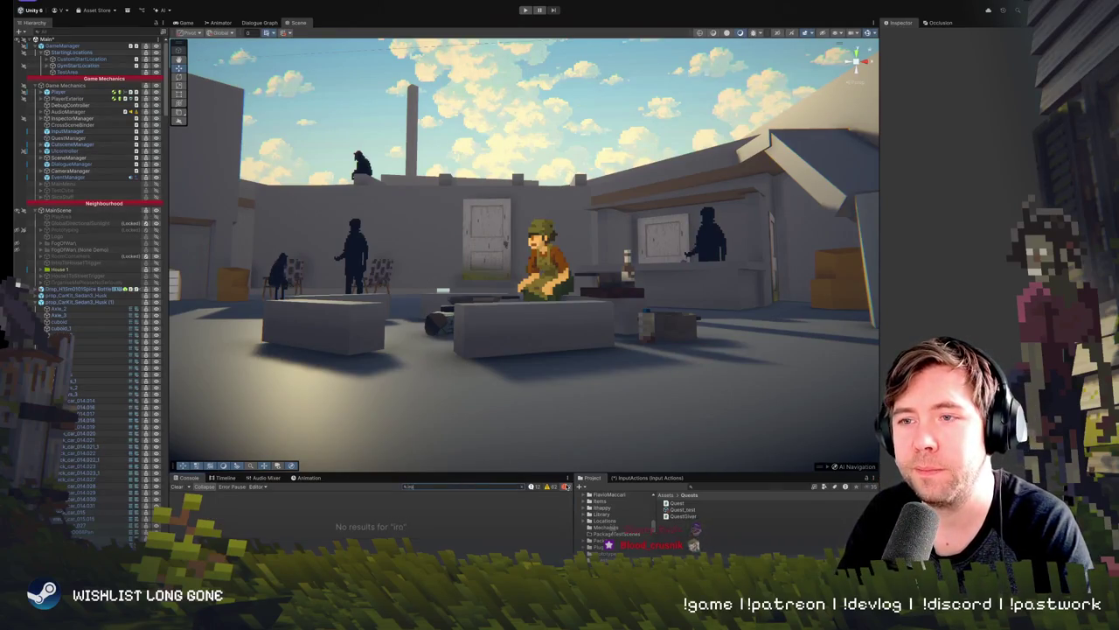
key(BackSpace)
key(BackSpace)
key(BackSpace)
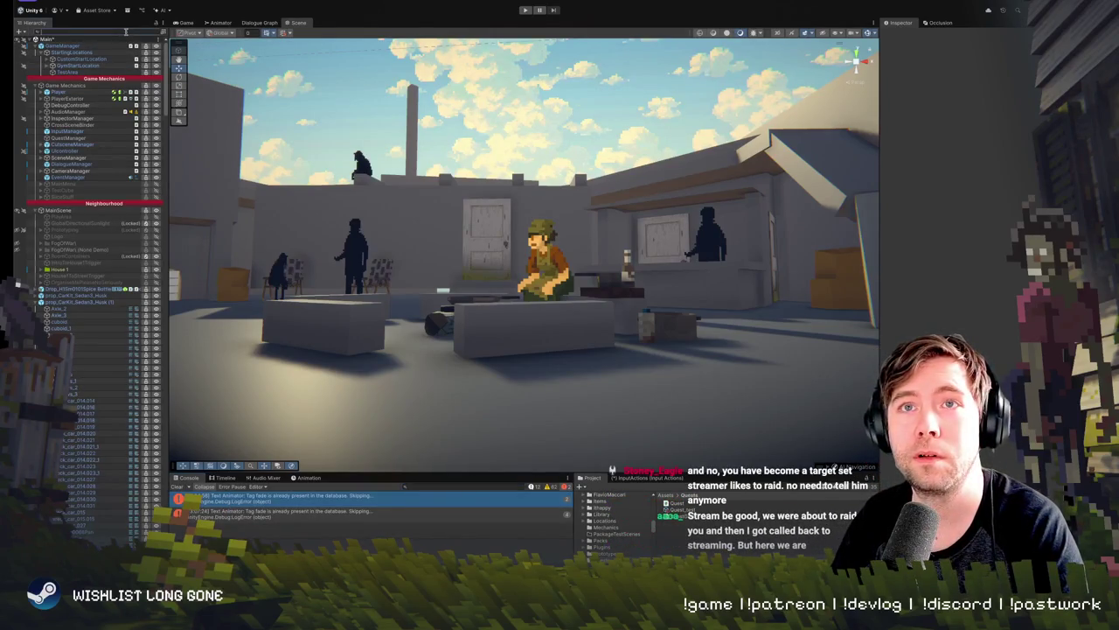
text(ironage)
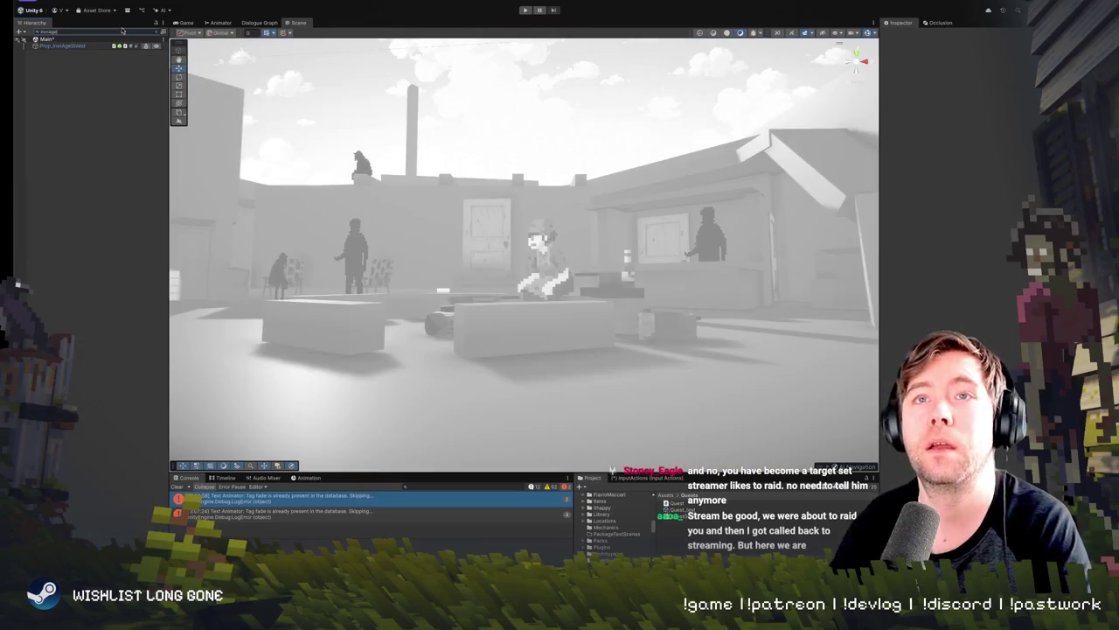
click(74, 45)
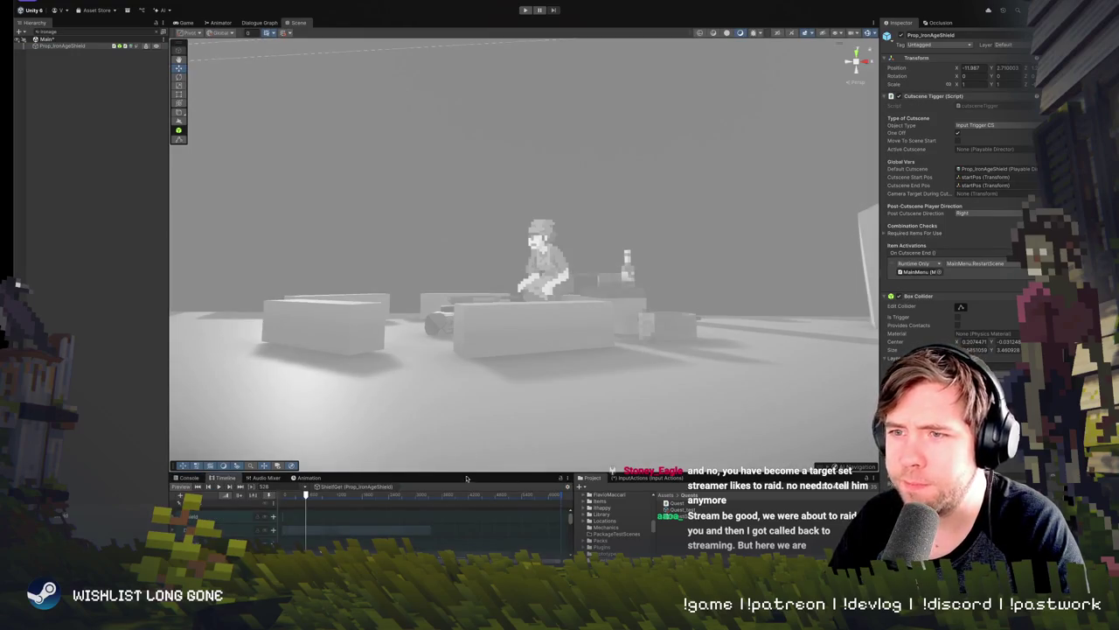
drag(468, 471, 351, 394)
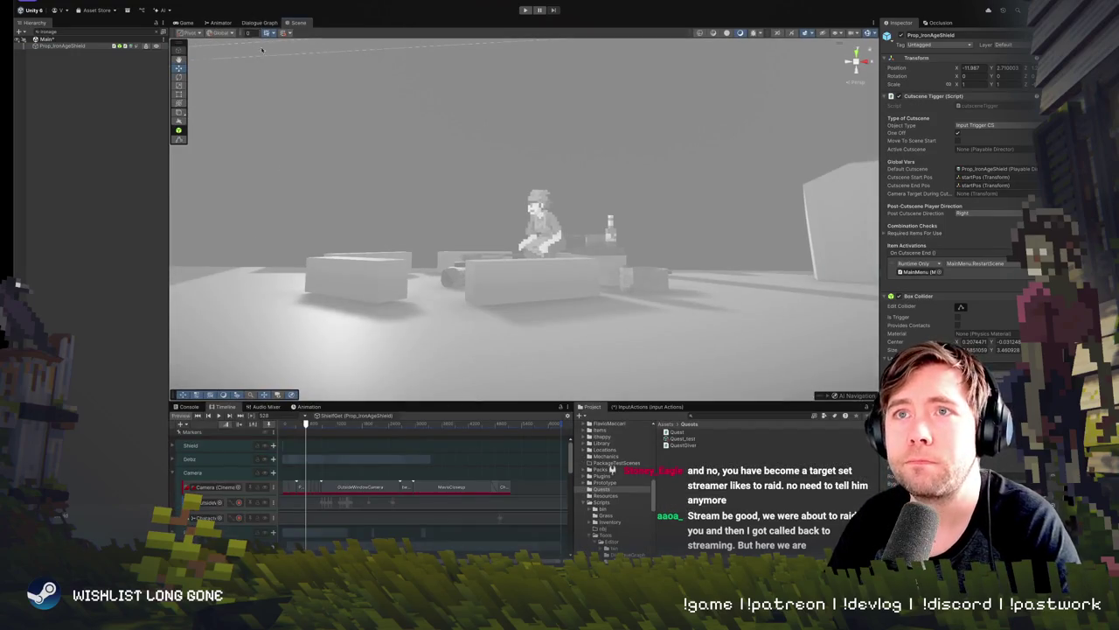
Step: Rewind the ShieldGet timeline to 0 and play it in the Game view
click(237, 424)
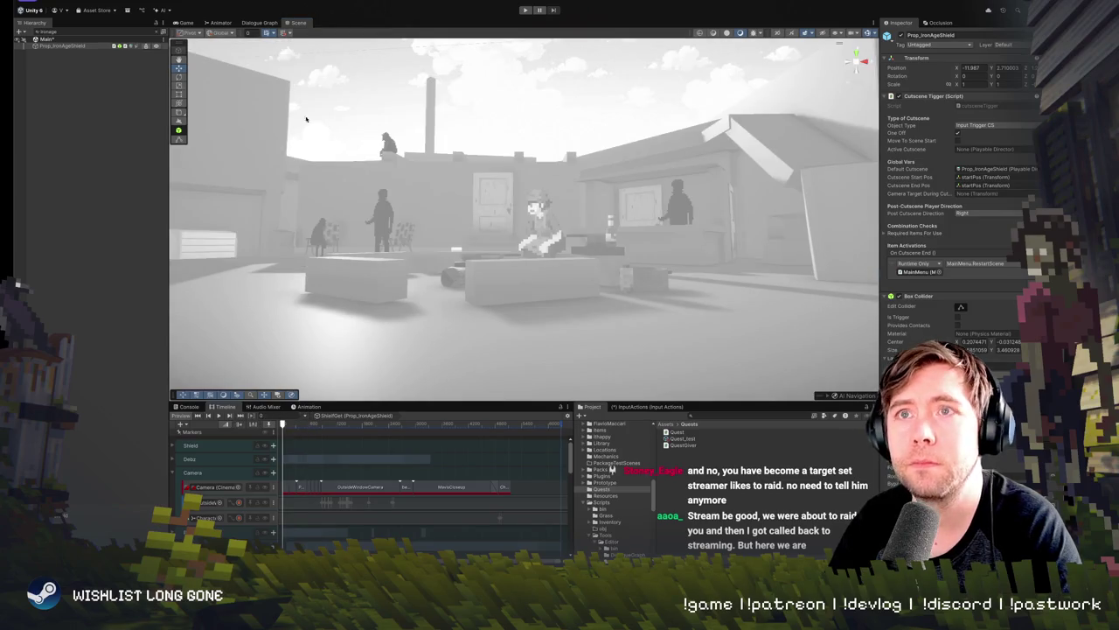
click(186, 22)
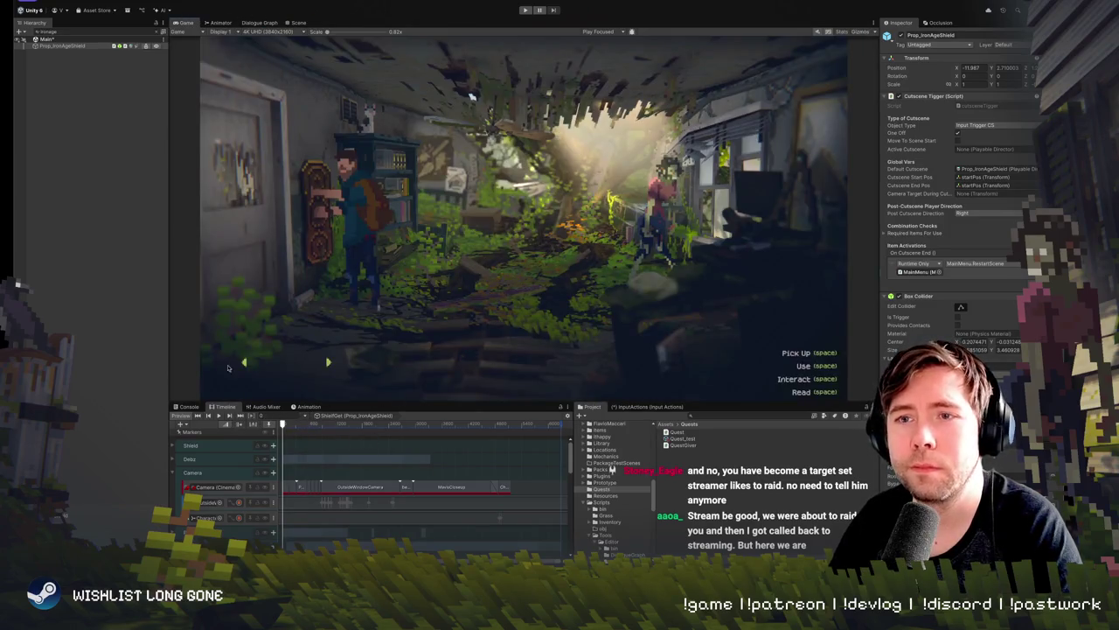
click(219, 416)
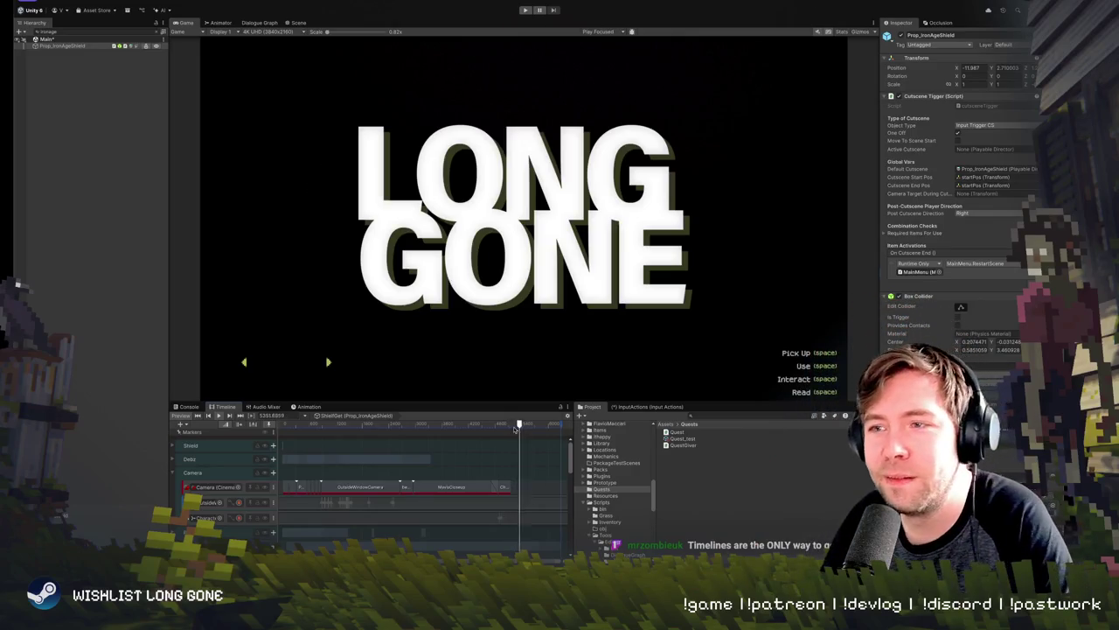
Step: Rewind the timeline, clear the Hierarchy search, and fly the Scene camera around the courtyard
drag(515, 429, 254, 426)
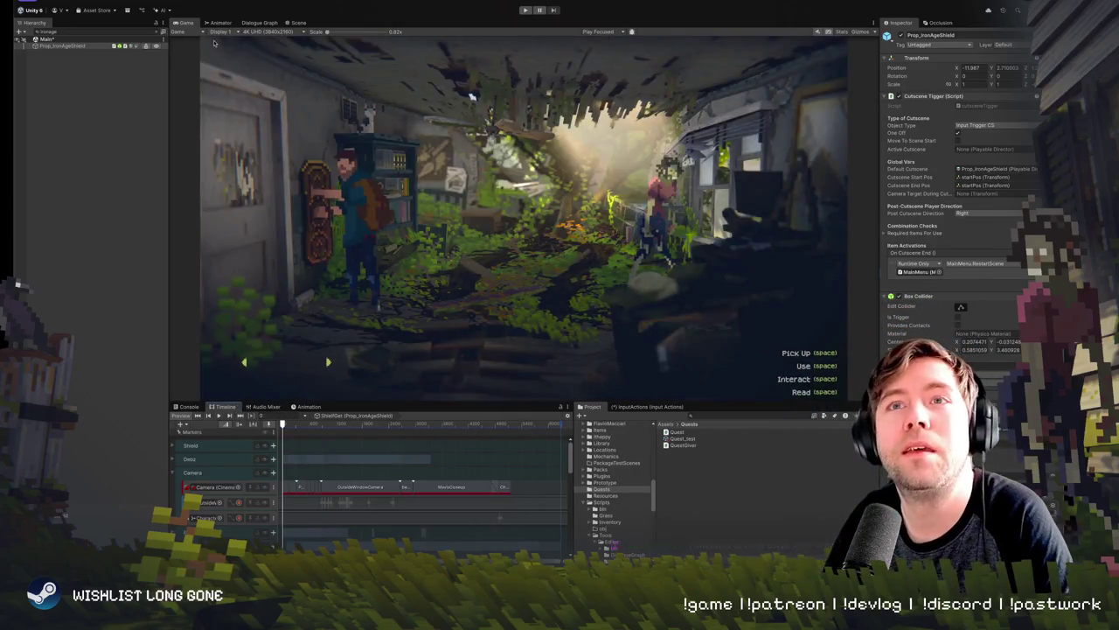
click(162, 32)
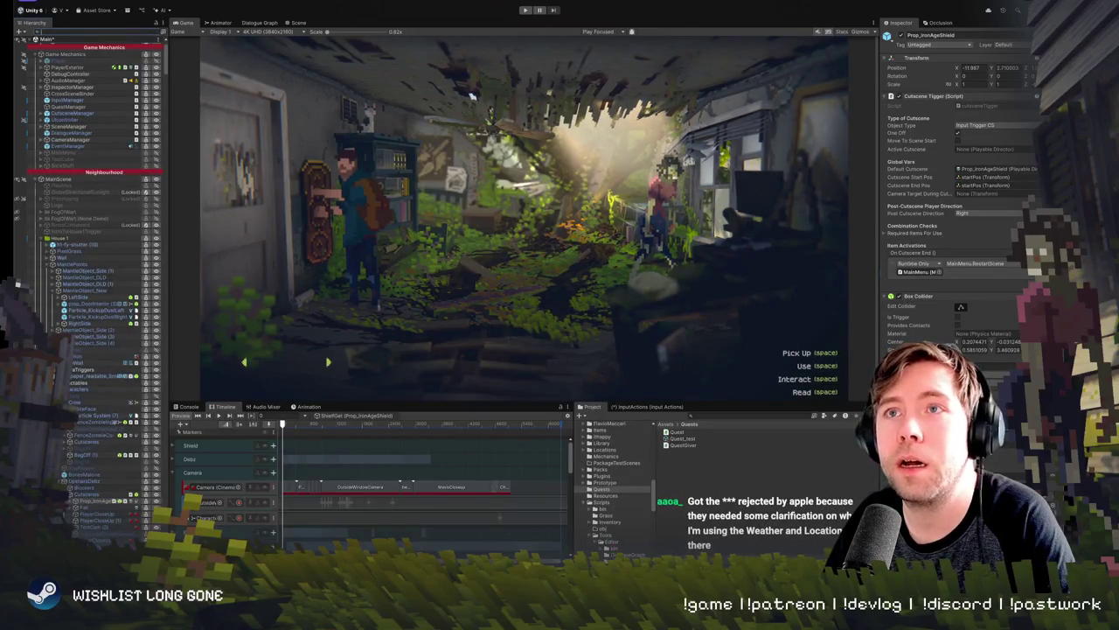
click(306, 23)
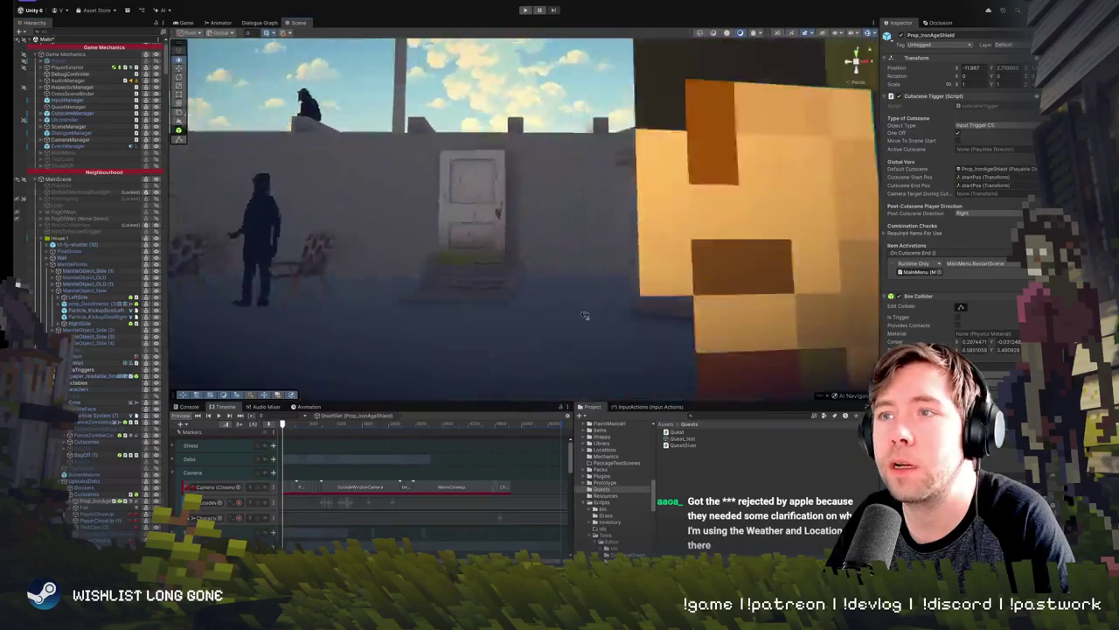
drag(589, 323, 585, 310)
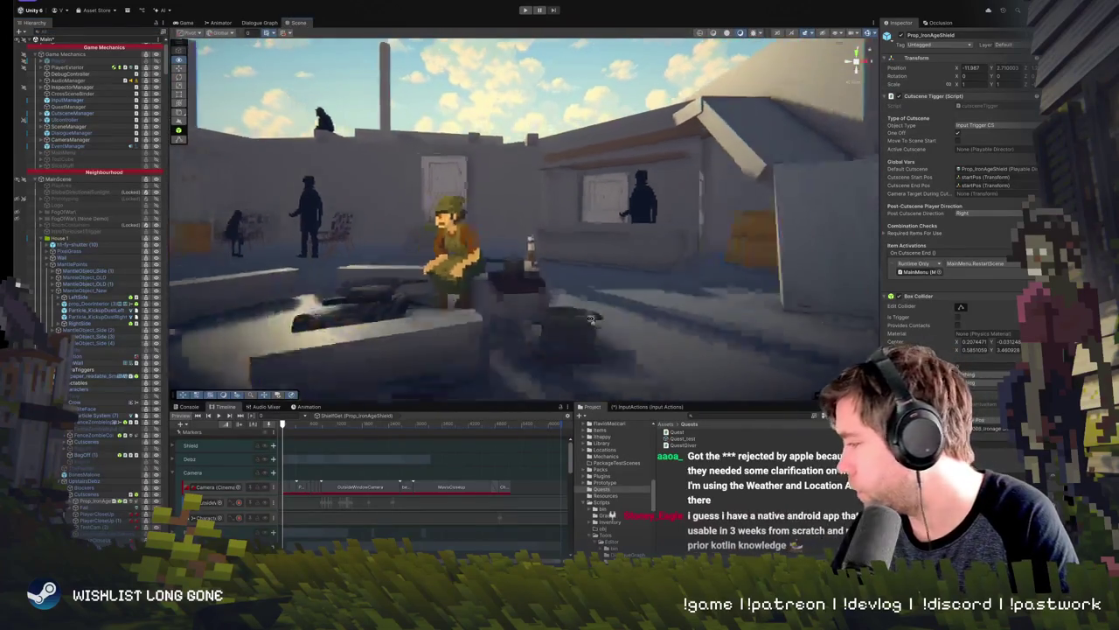
key(super+Tab)
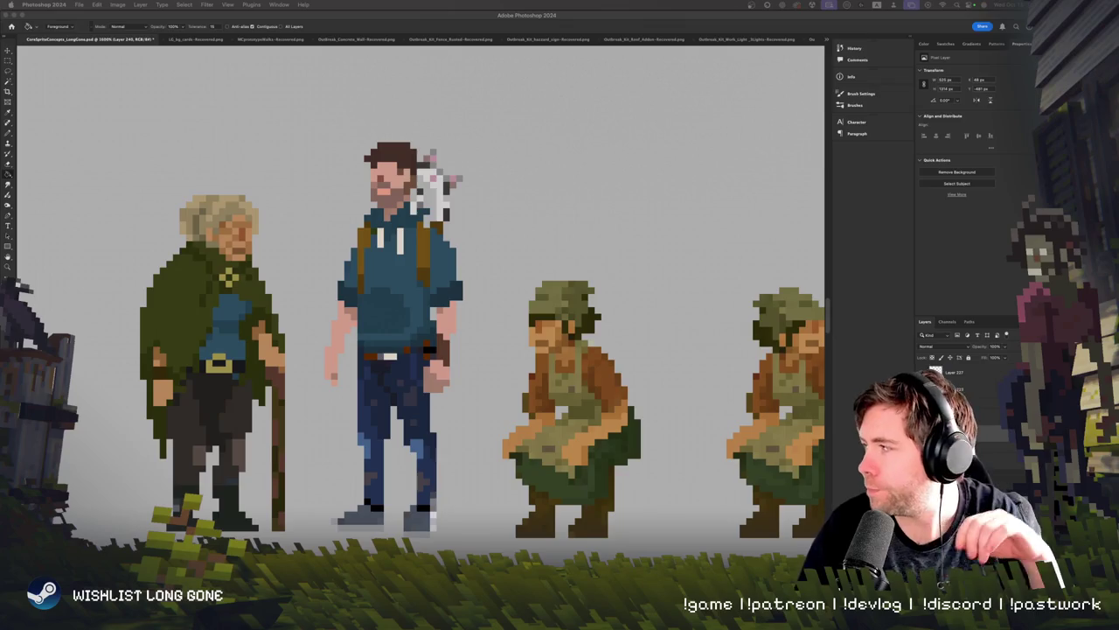
Step: Choose the brush tool and zoom in on the old man's and young man's legs
key(b)
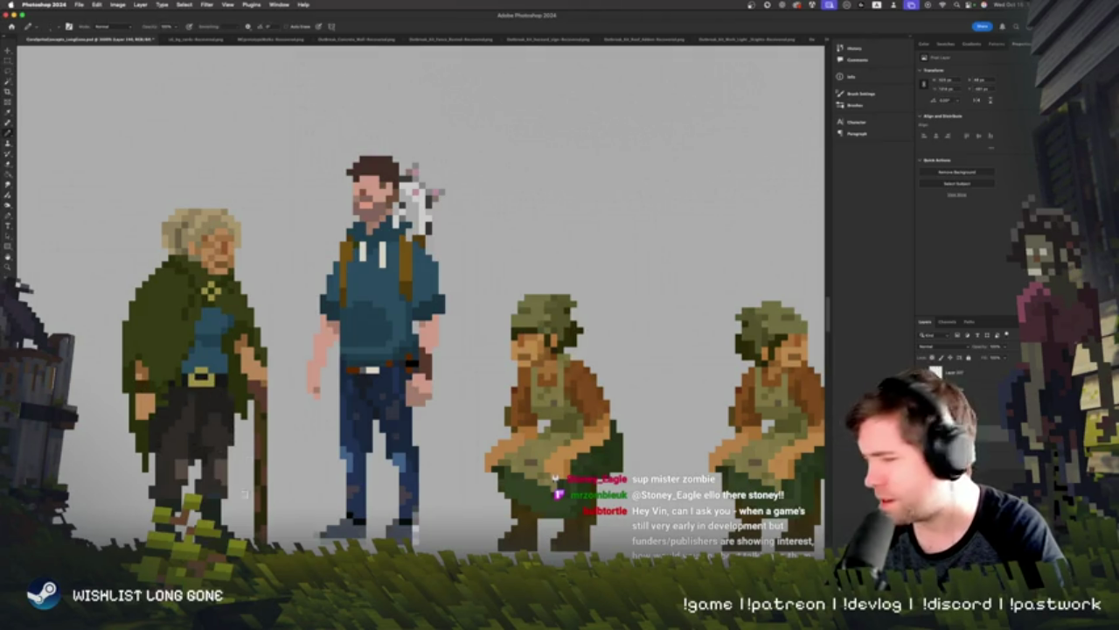
drag(306, 420, 418, 281)
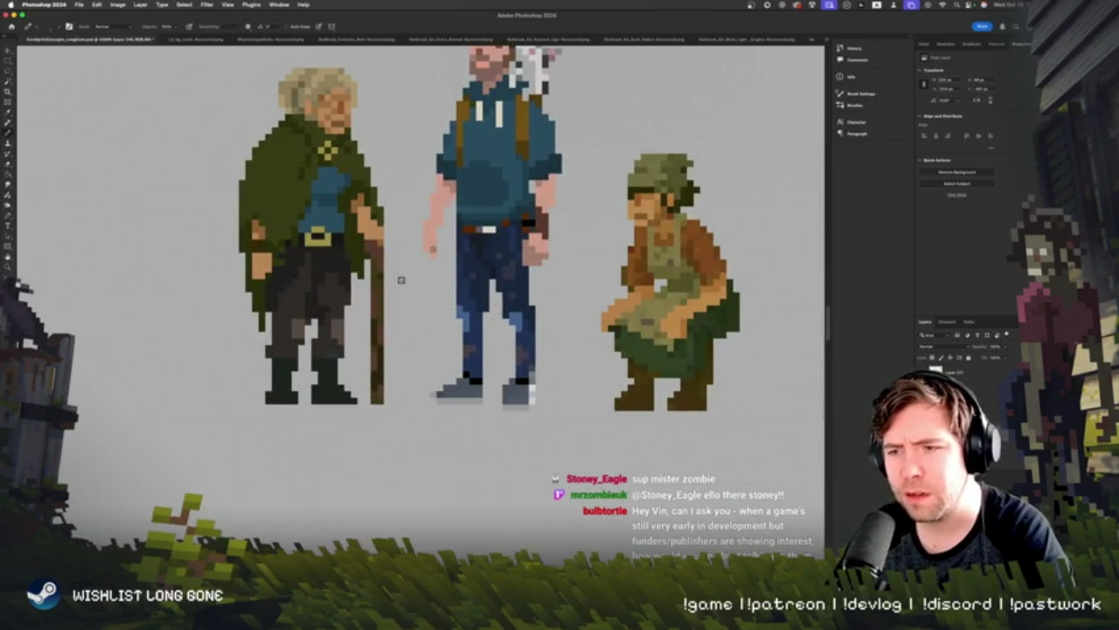
key(super+minus)
key(super+plus)
key(super+plus)
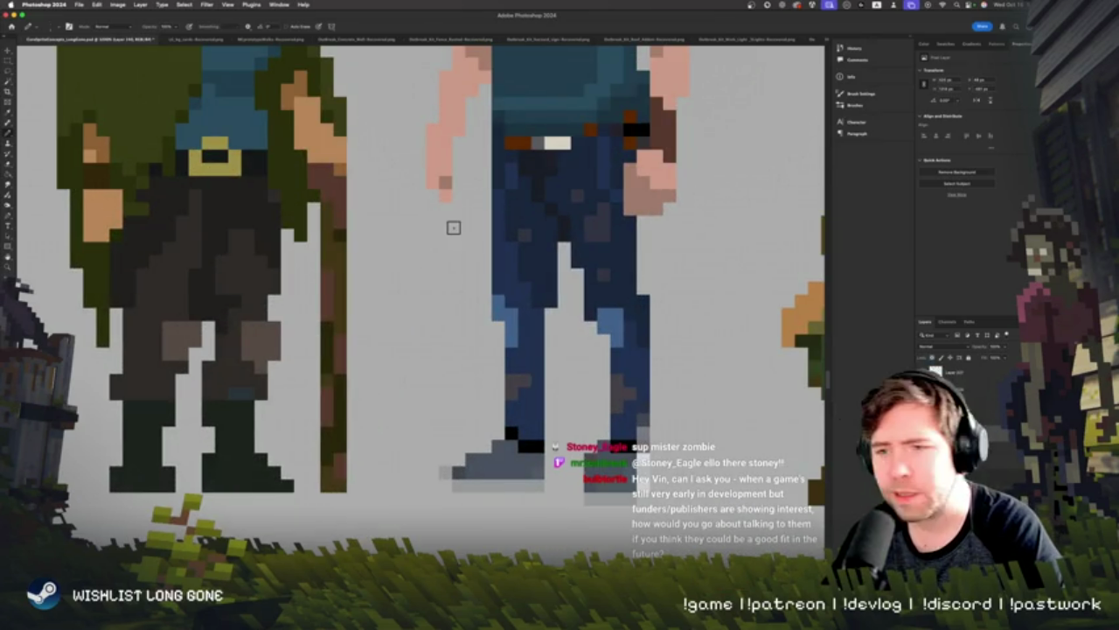
Step: Zoom out to see the whole four-character lineup, then zoom in slightly
scroll(452, 225, up, 3)
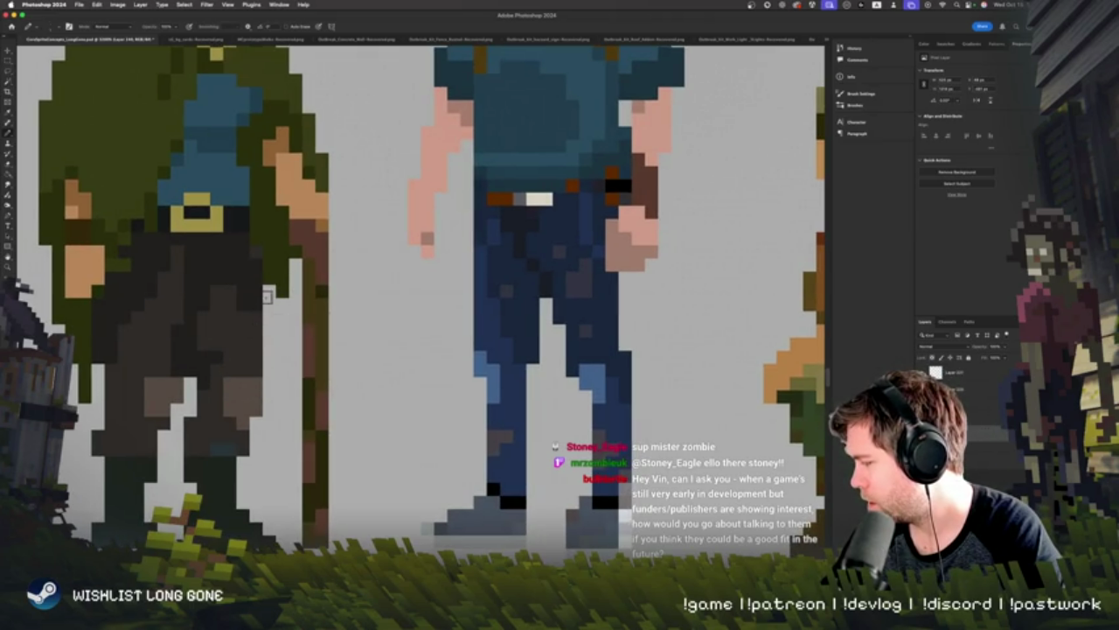
key(super+minus)
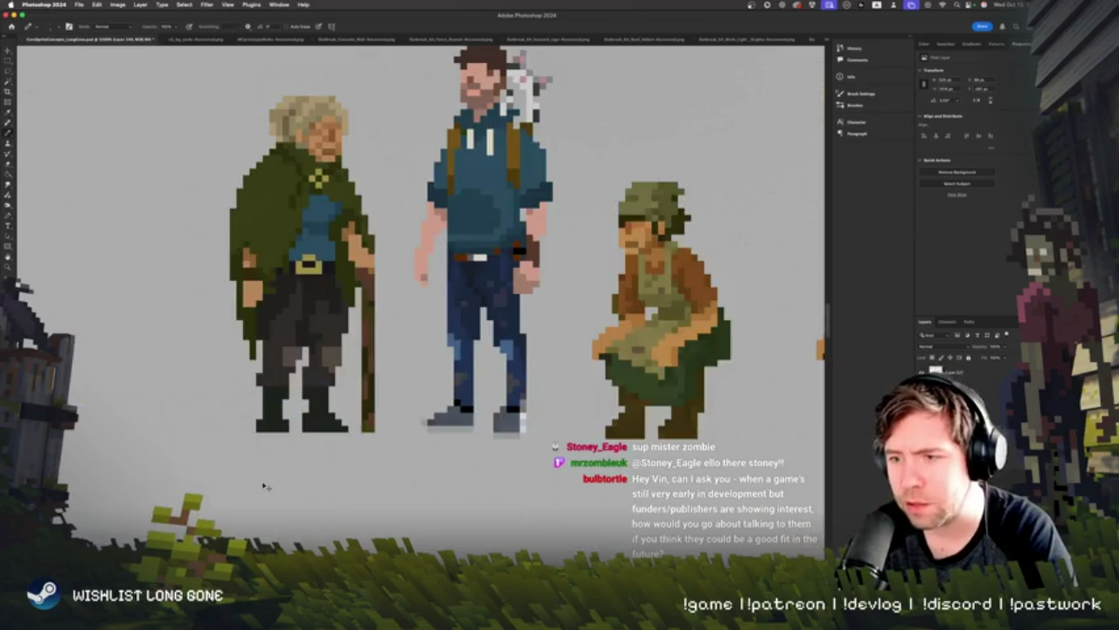
key(super+minus)
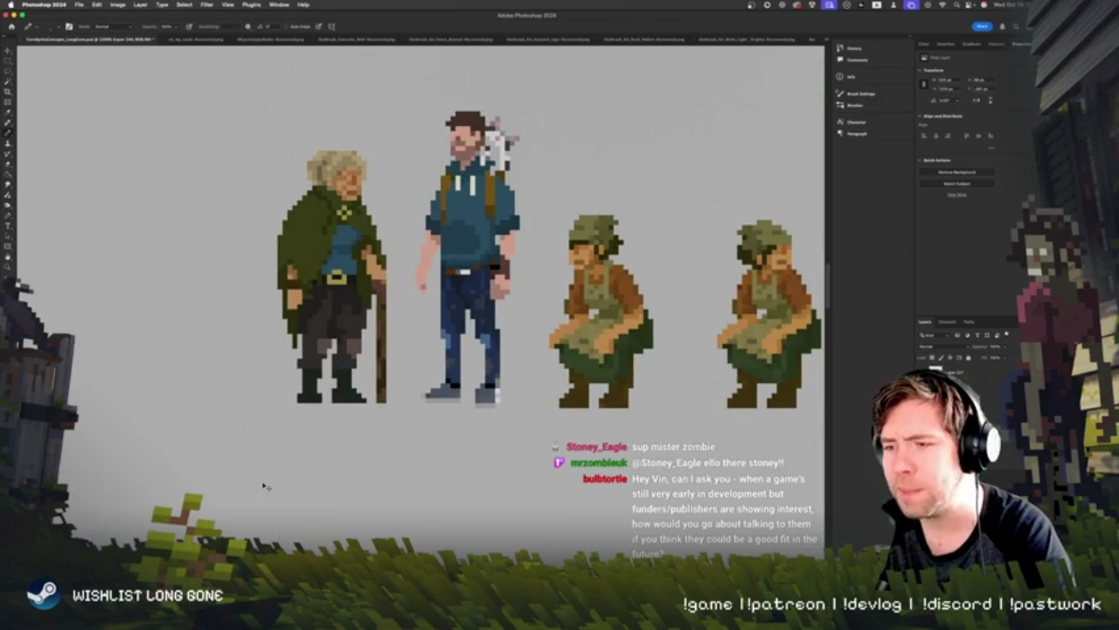
key(super+equal)
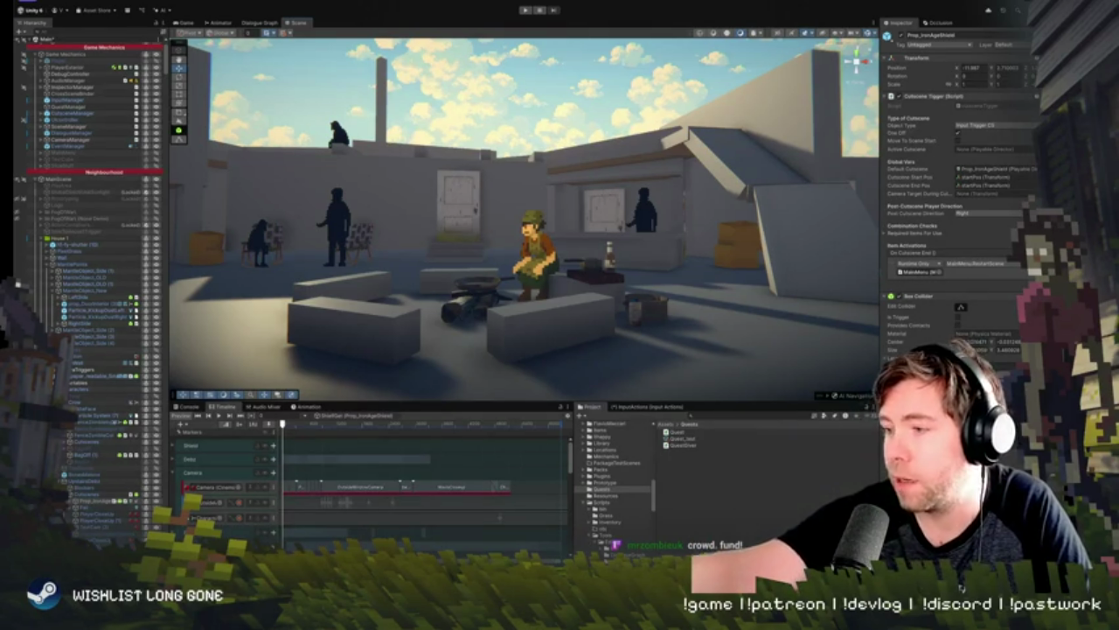
Step: Switch from Unity back to the Photoshop character lineup
key(super+Tab)
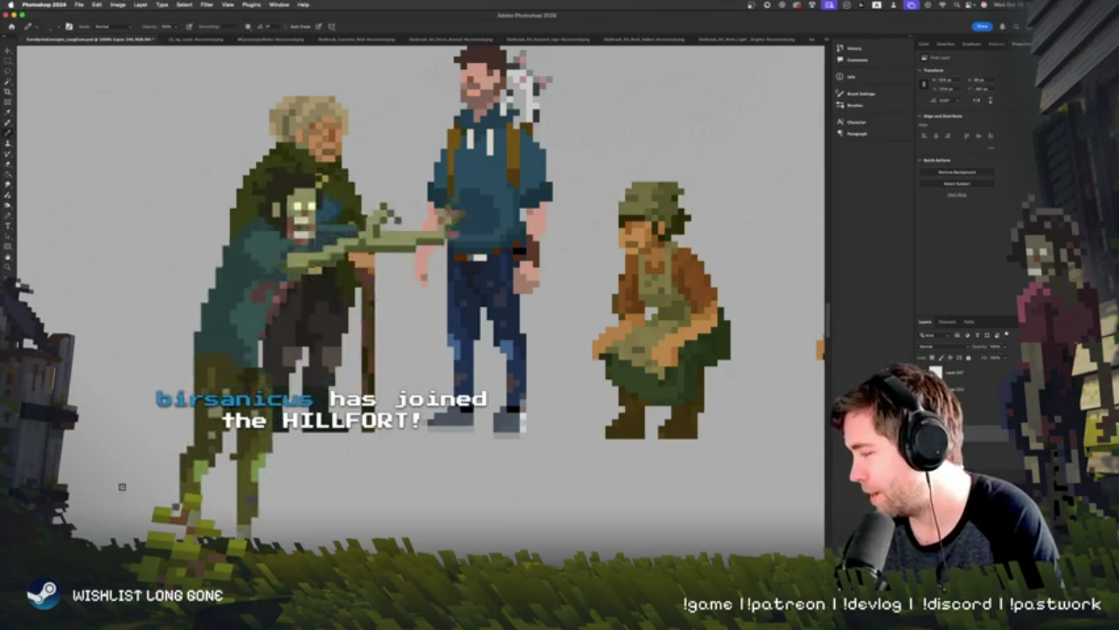
Step: Pan right across the Photoshop lineup to show all four sprites, including the second crouching woman
scroll(131, 373, right, 3)
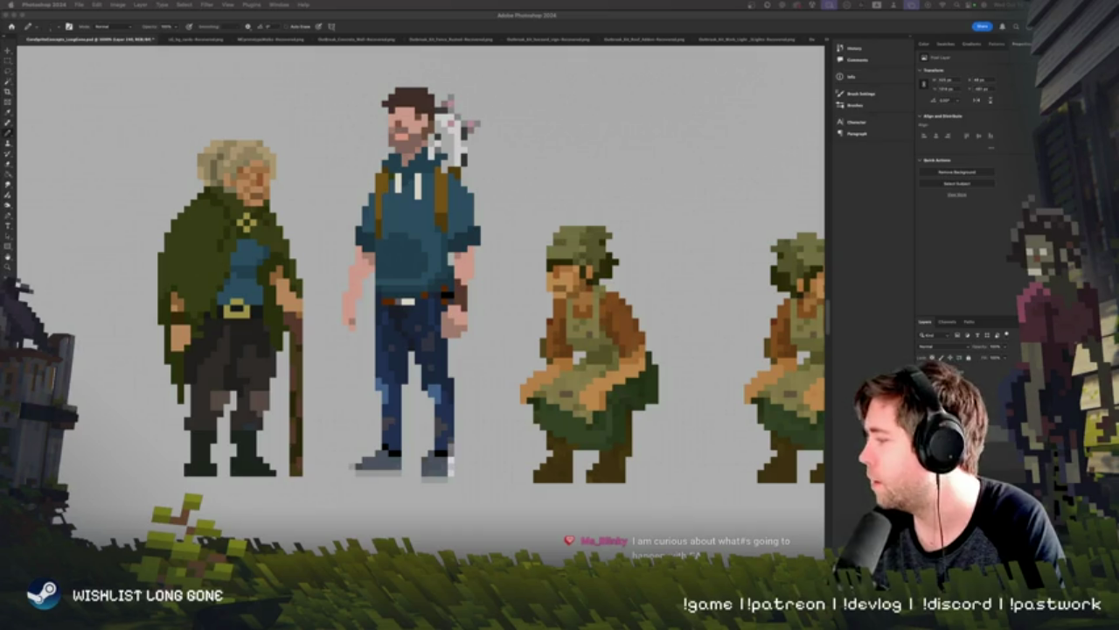
scroll(172, 338, up, 1)
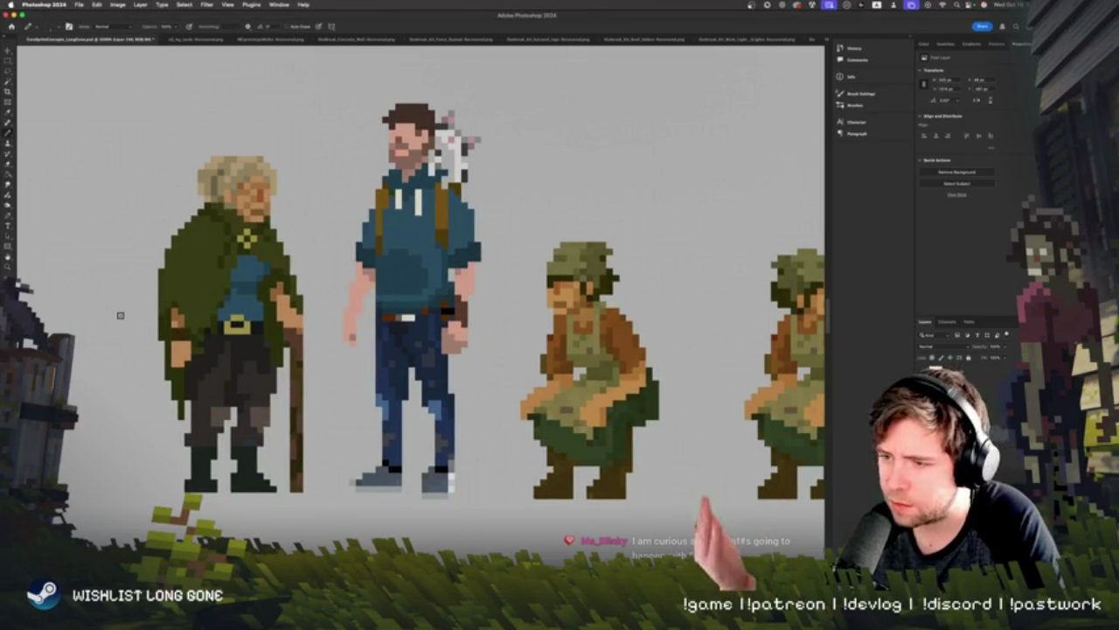
scroll(171, 286, down, 1)
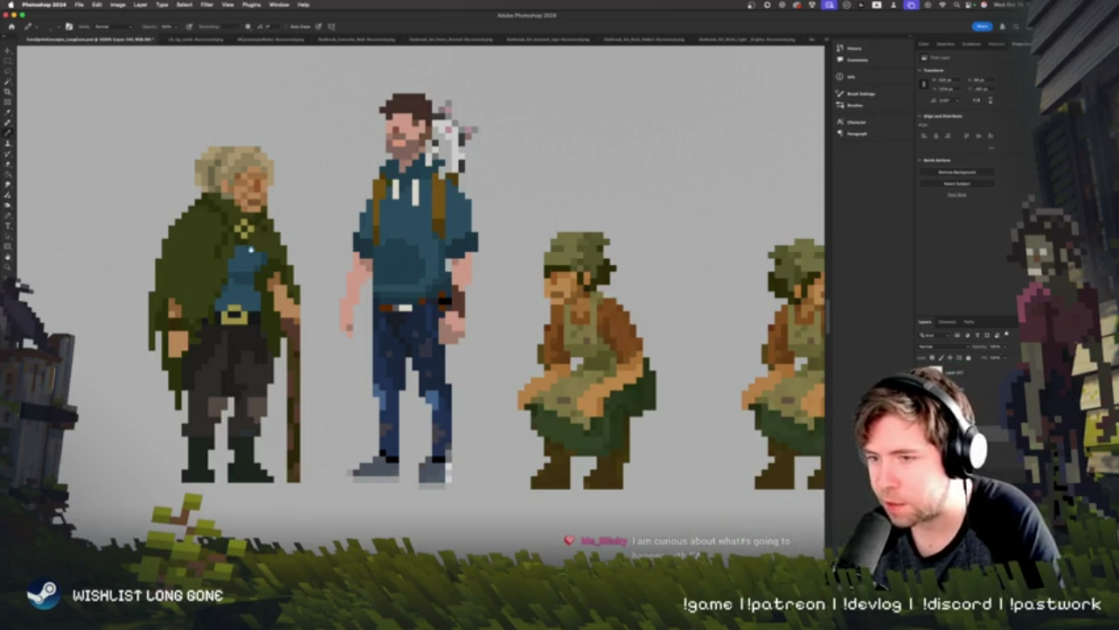
scroll(229, 333, down, 1)
scroll(229, 333, right, 5)
scroll(193, 314, up, 3)
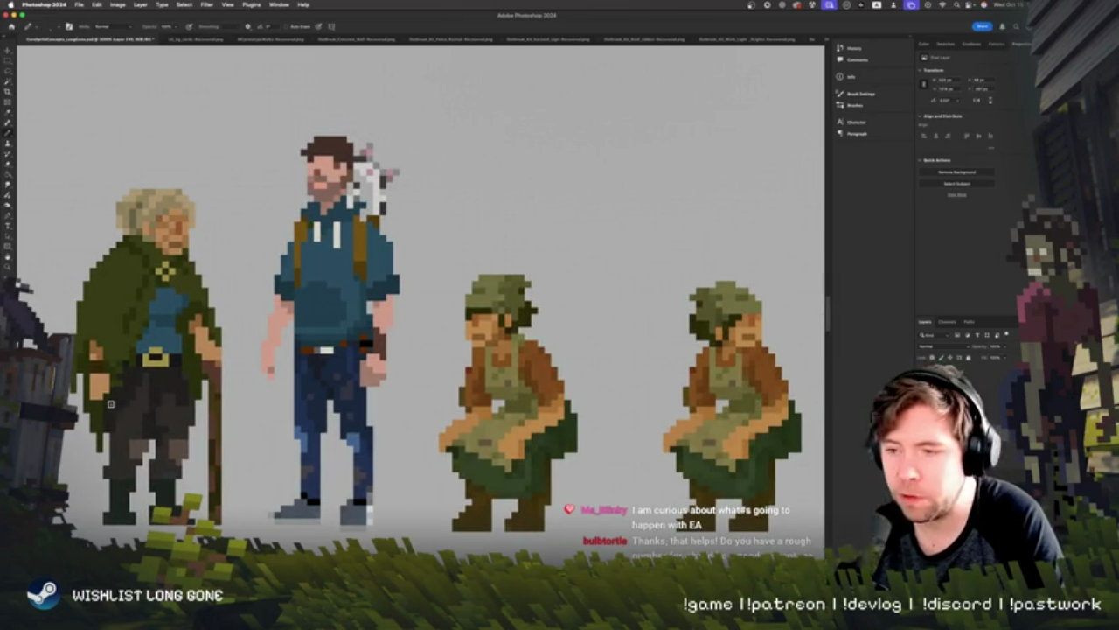
scroll(154, 353, down, 1)
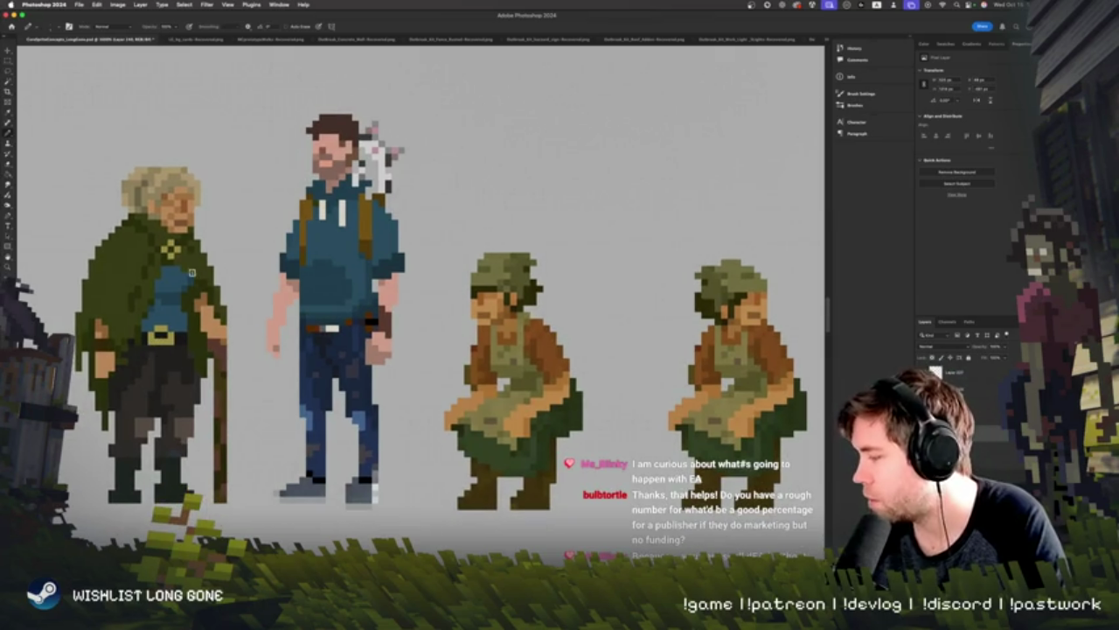
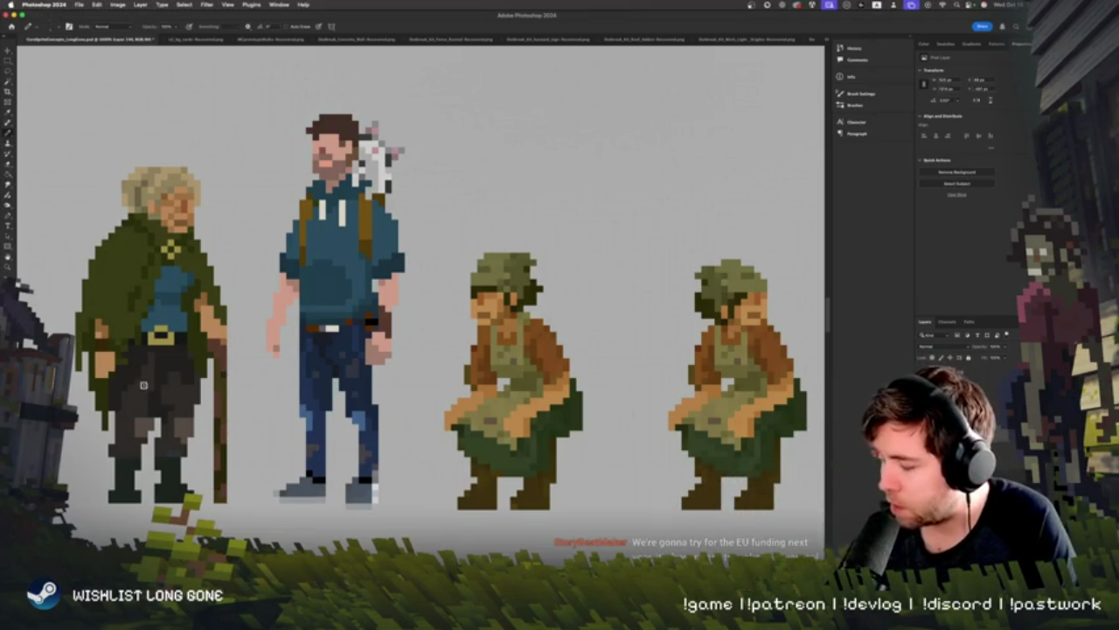
Step: Centre the view on the old woman and sample her hair colour with the eyedropper
scroll(115, 326, up, 2)
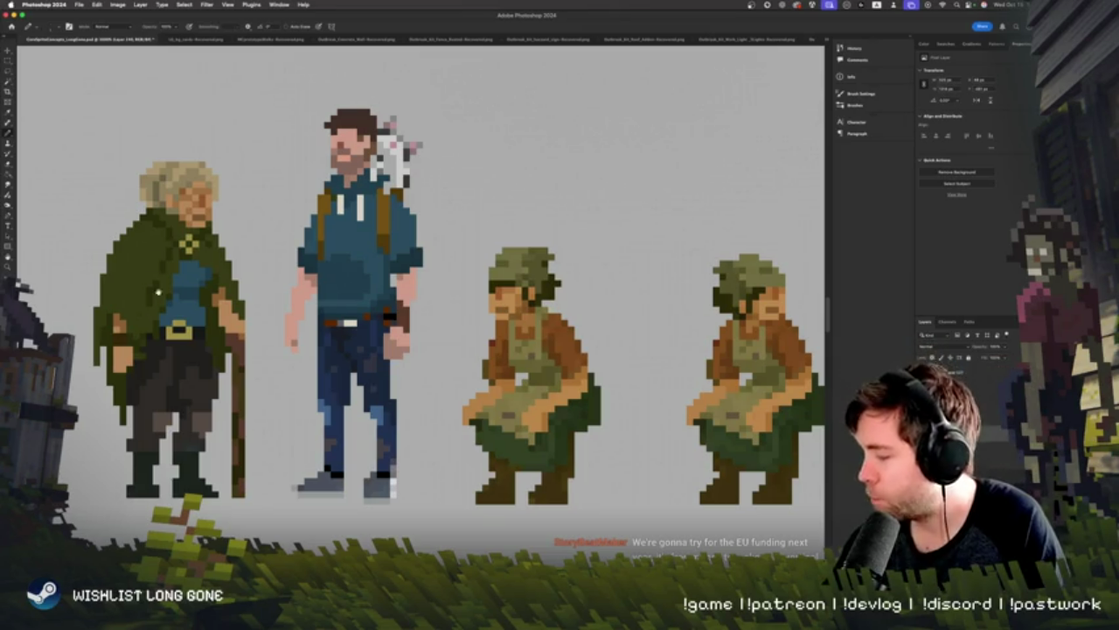
scroll(166, 280, up, 2)
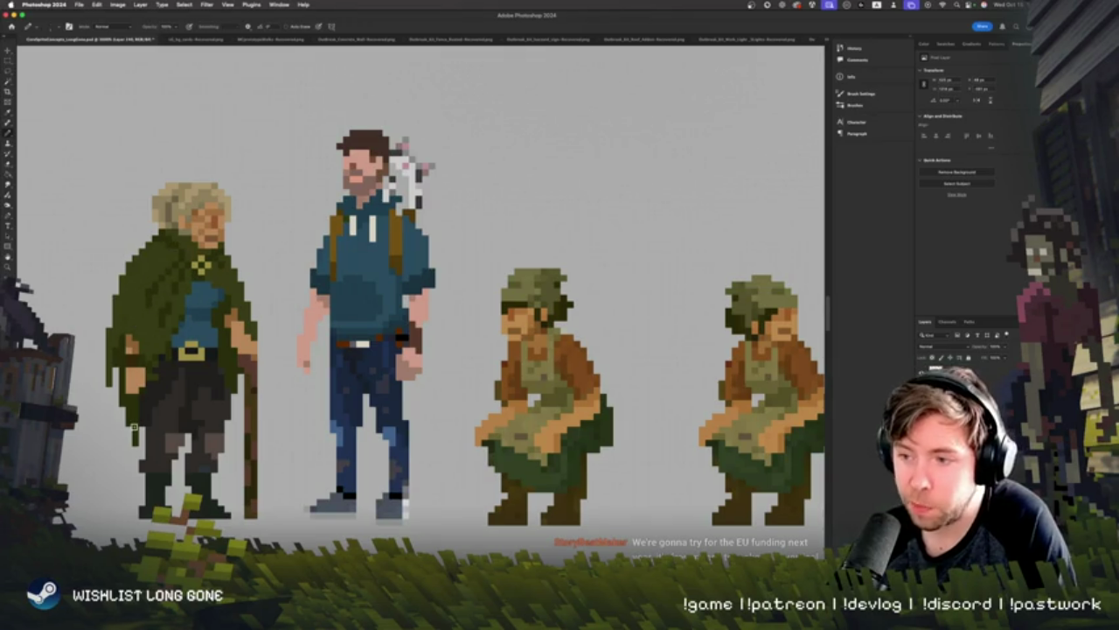
scroll(268, 249, right, 5)
scroll(268, 249, up, 2)
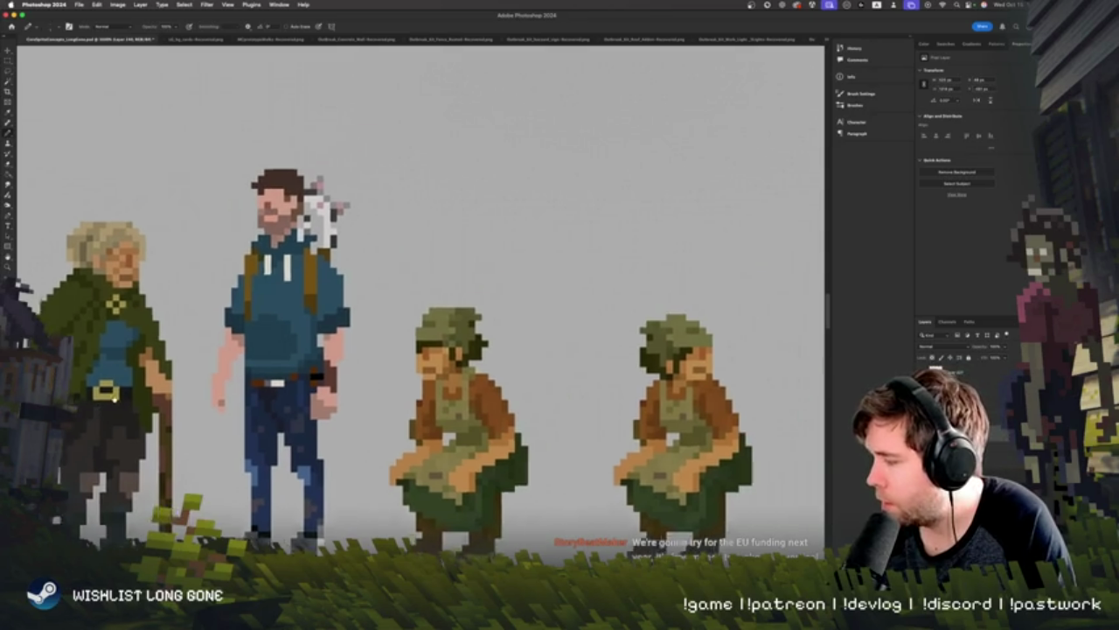
drag(128, 347, 386, 242)
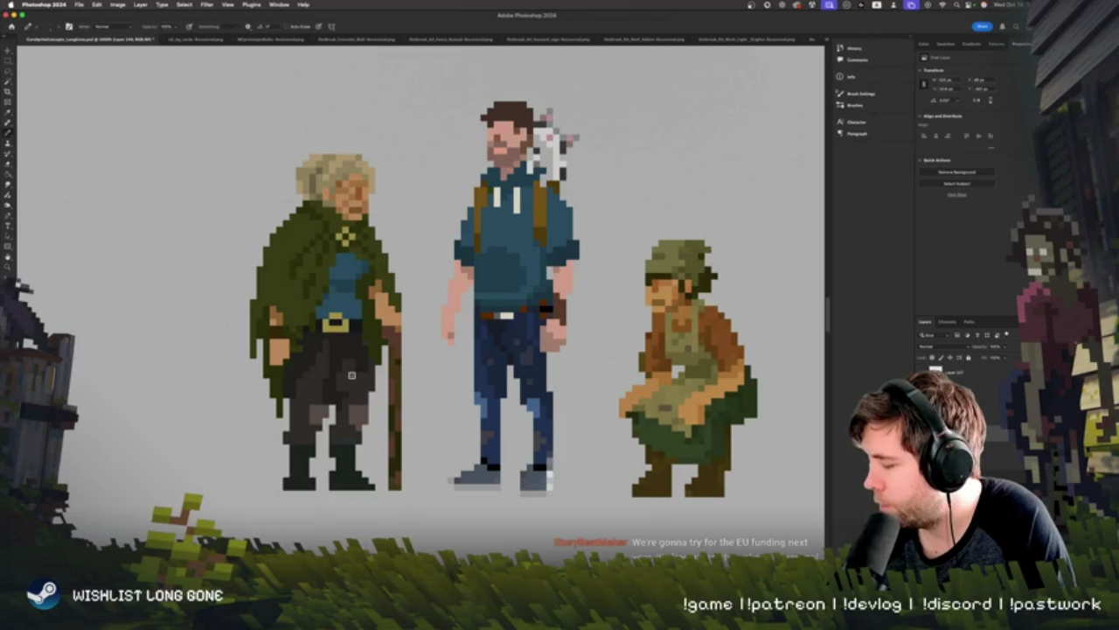
drag(382, 331, 343, 348)
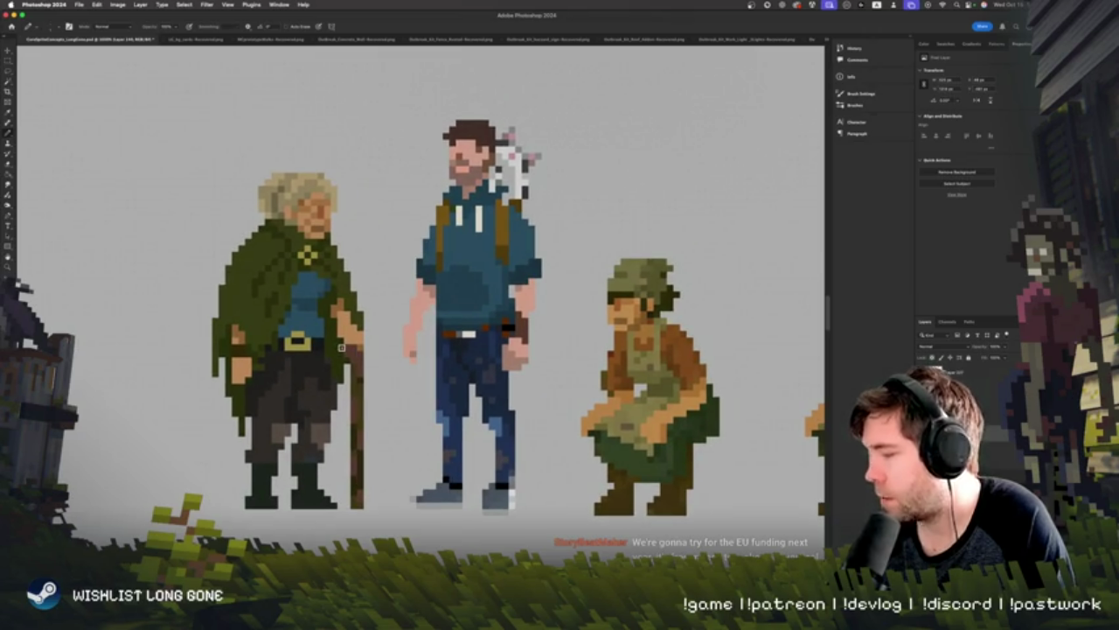
alt+click(278, 246)
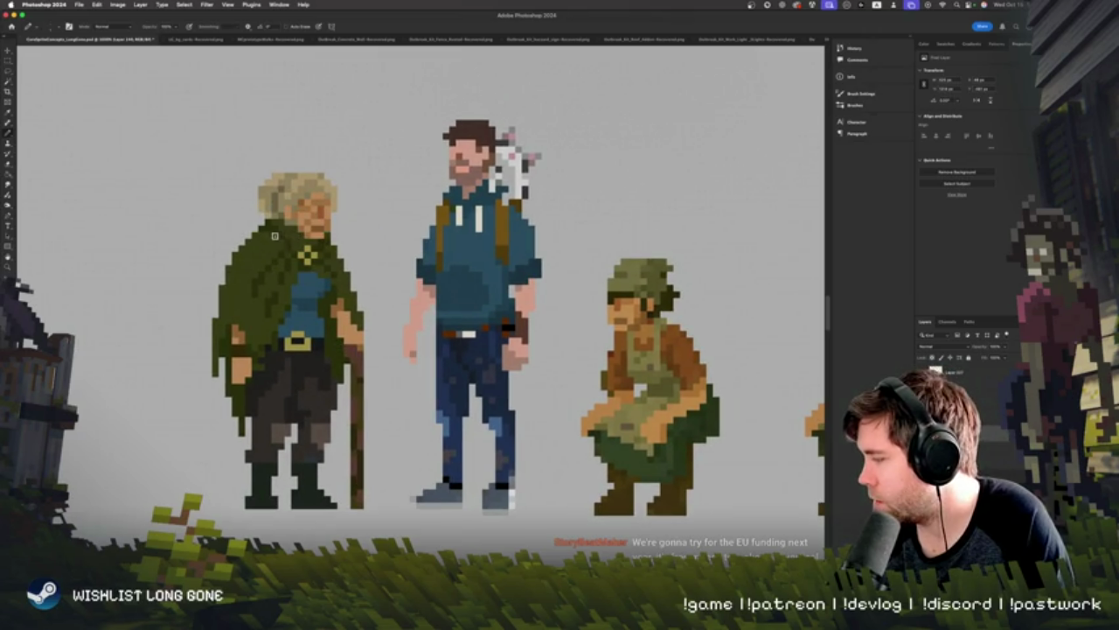
alt+click(291, 244)
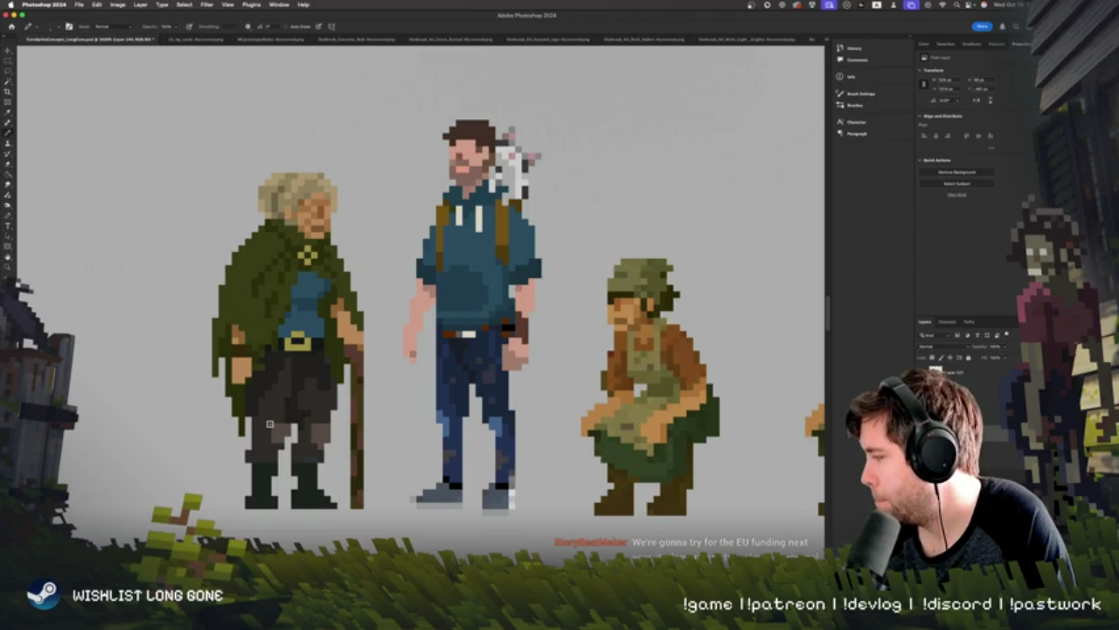
Step: Adjust the sampled hair tone in the Foreground Color picker and confirm it
scroll(288, 410, down, 3)
scroll(324, 384, right, 3)
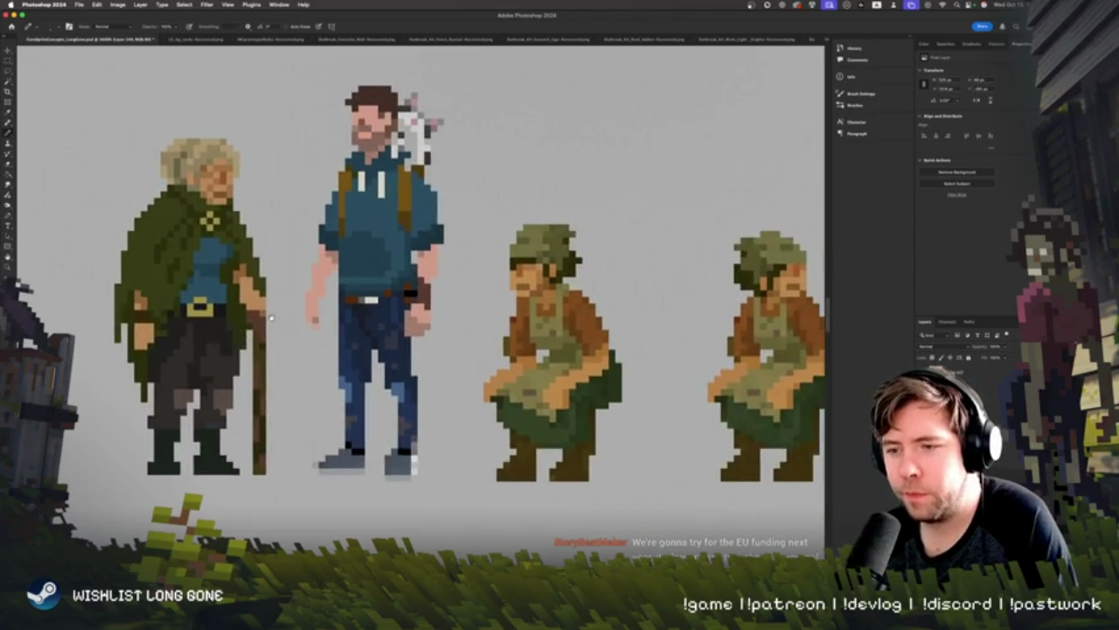
scroll(359, 360, left, 3)
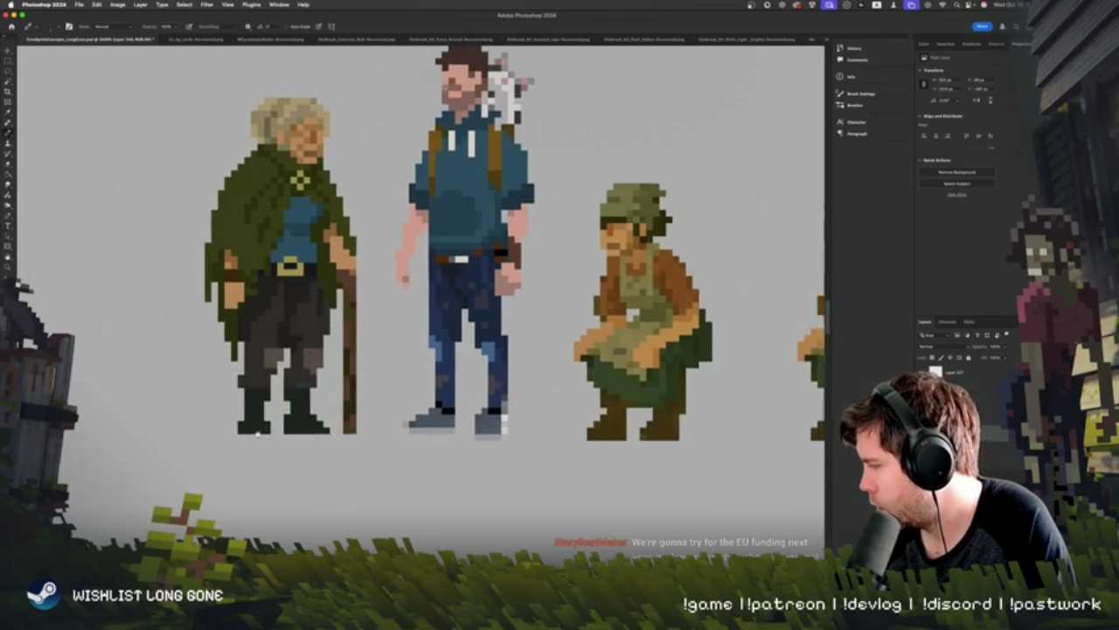
scroll(291, 459, right, 3)
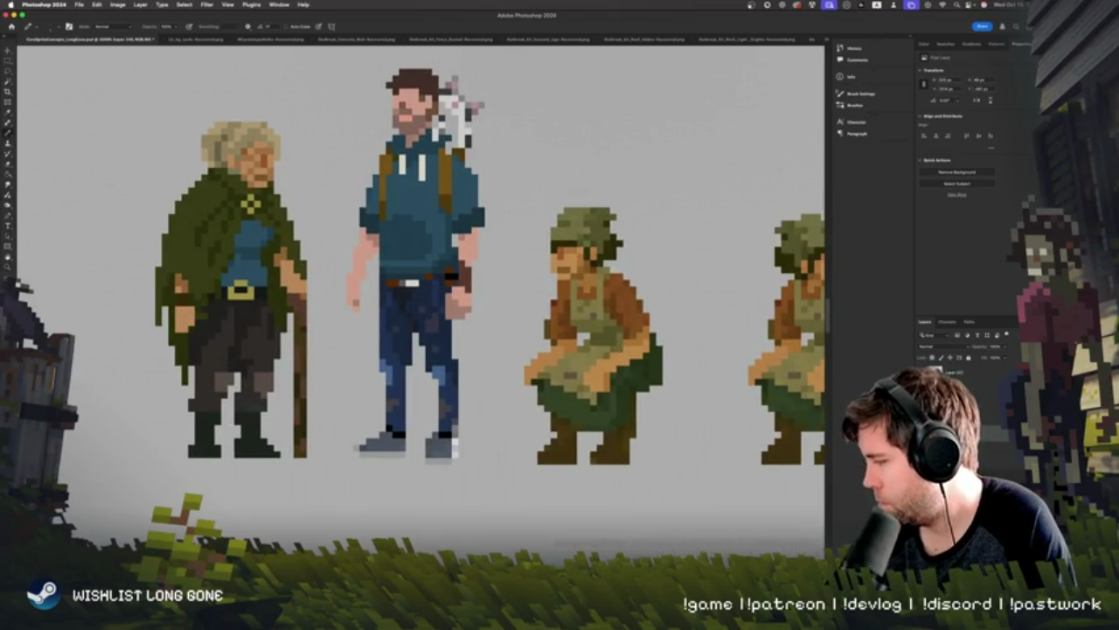
key(alt+c)
drag(561, 395, 553, 378)
click(684, 307)
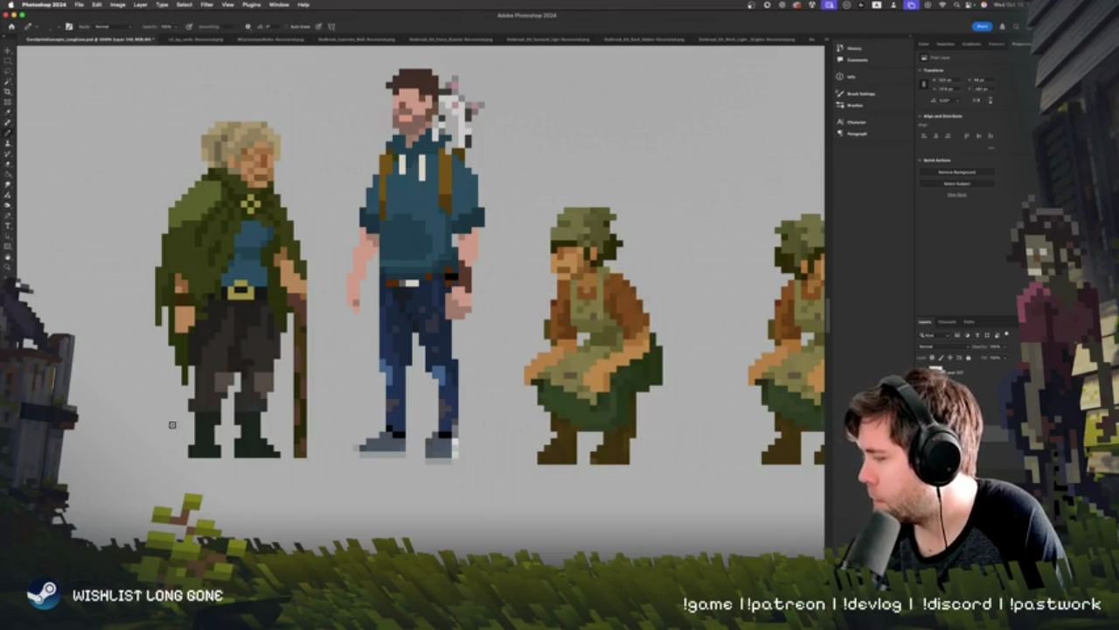
scroll(171, 432, up, 5)
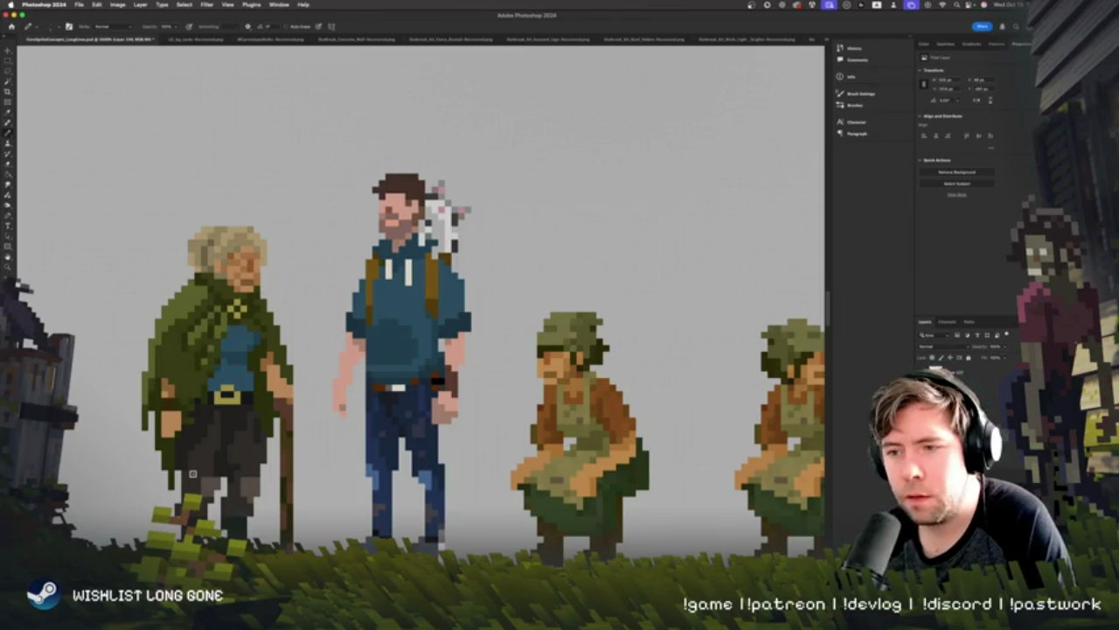
scroll(410, 212, down, 5)
Step: Add a new empty layer and try a light olive stroke on the collar, then undo it
key(super+minus)
key(super+minus)
key(super+plus)
key(super+plus)
key(super+plus)
key(super+plus)
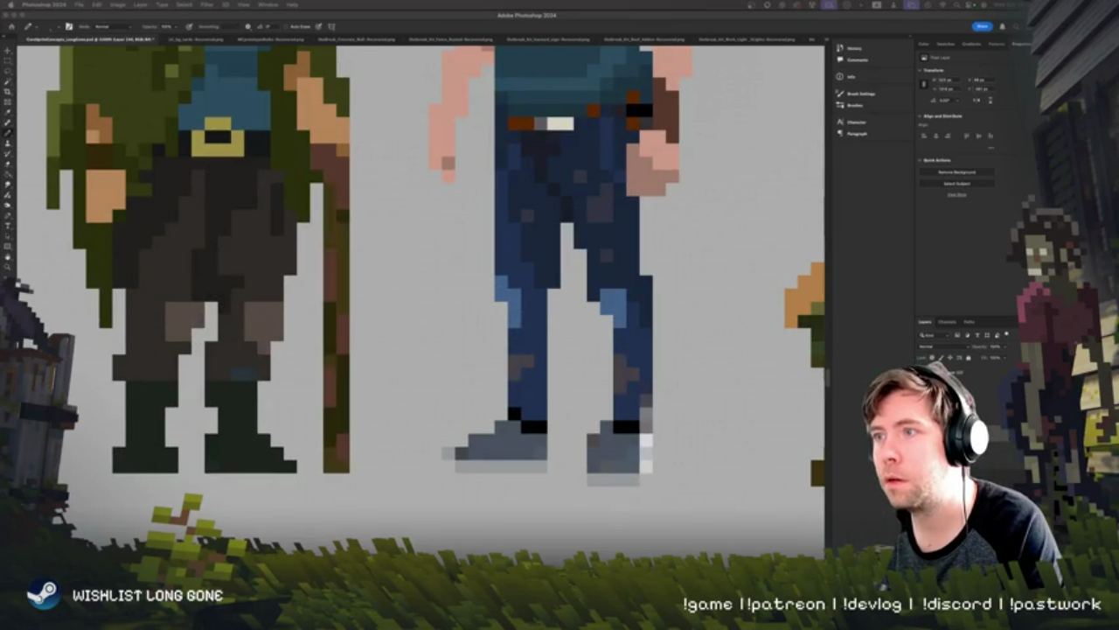
key(super+shift+alt+n)
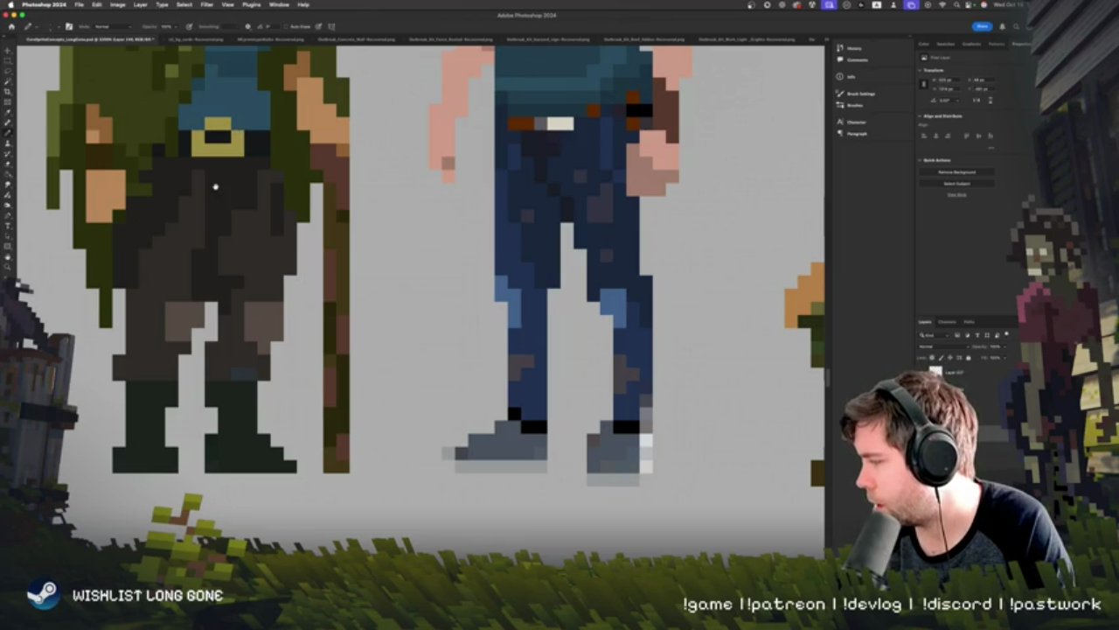
scroll(384, 188, up, 5)
scroll(384, 188, up, 5)
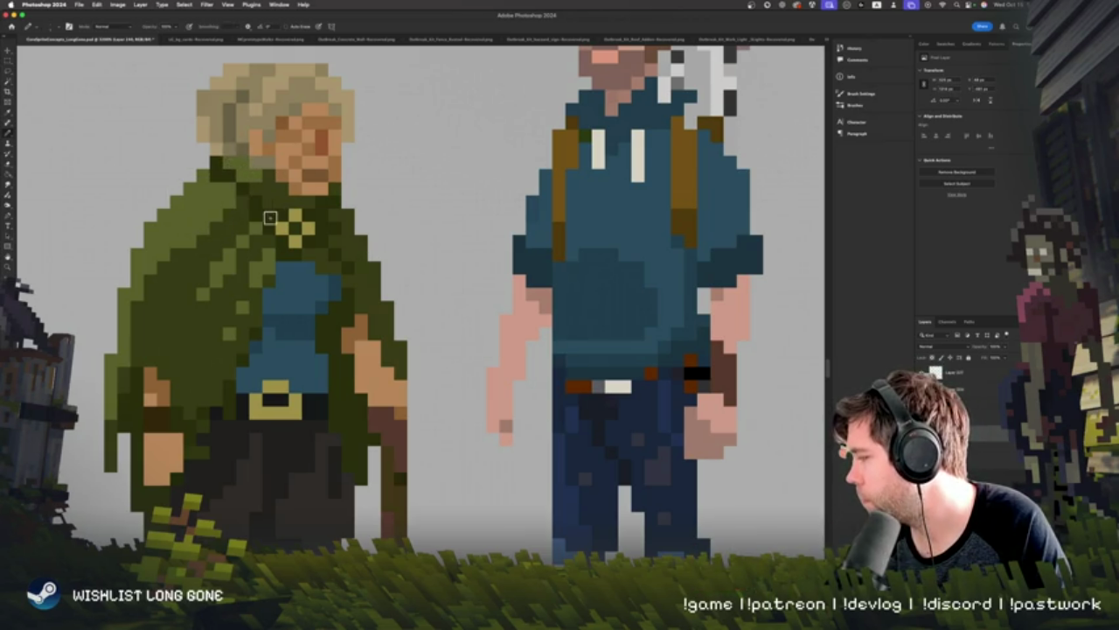
drag(236, 166, 223, 165)
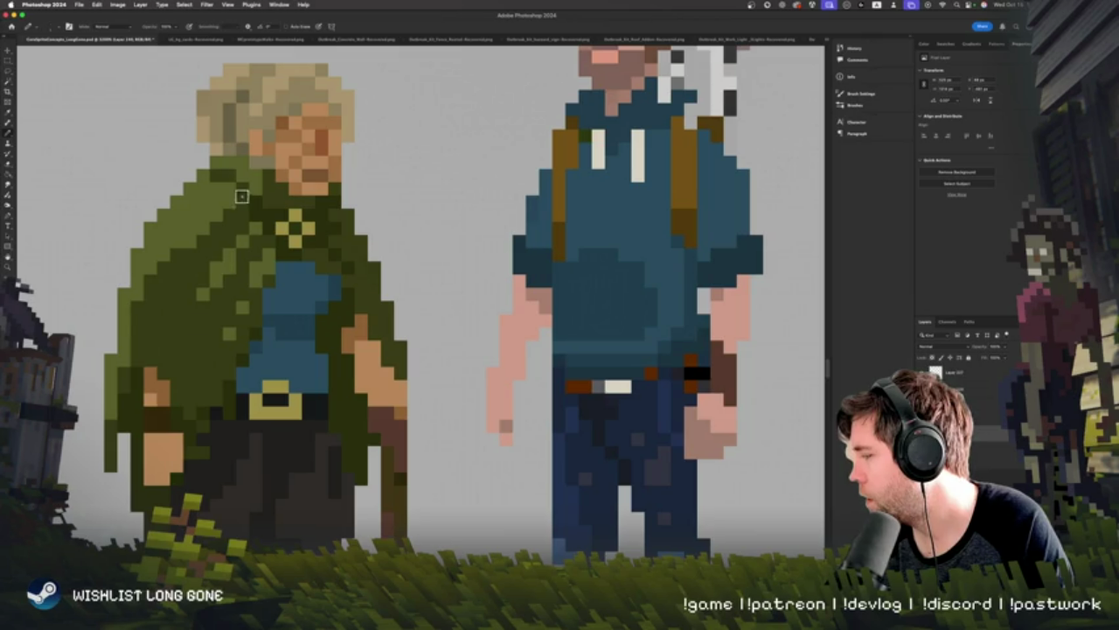
key(ctrl+z)
Step: Paint lighter green highlights over the cloak's left side, from the hem up to the chest
key(ctrl+minus)
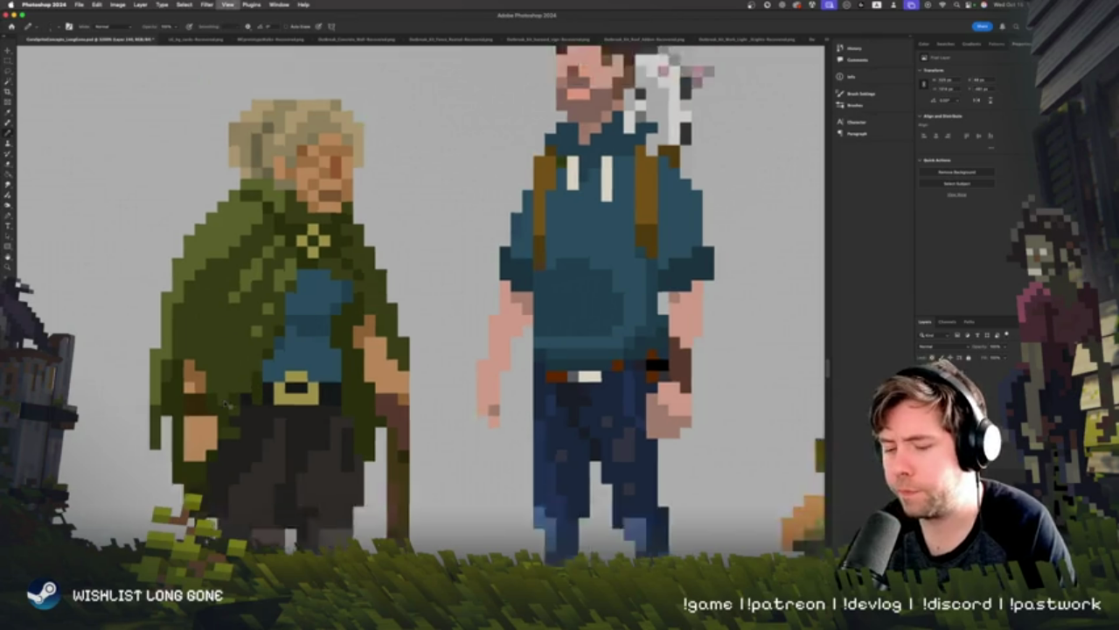
click(226, 404)
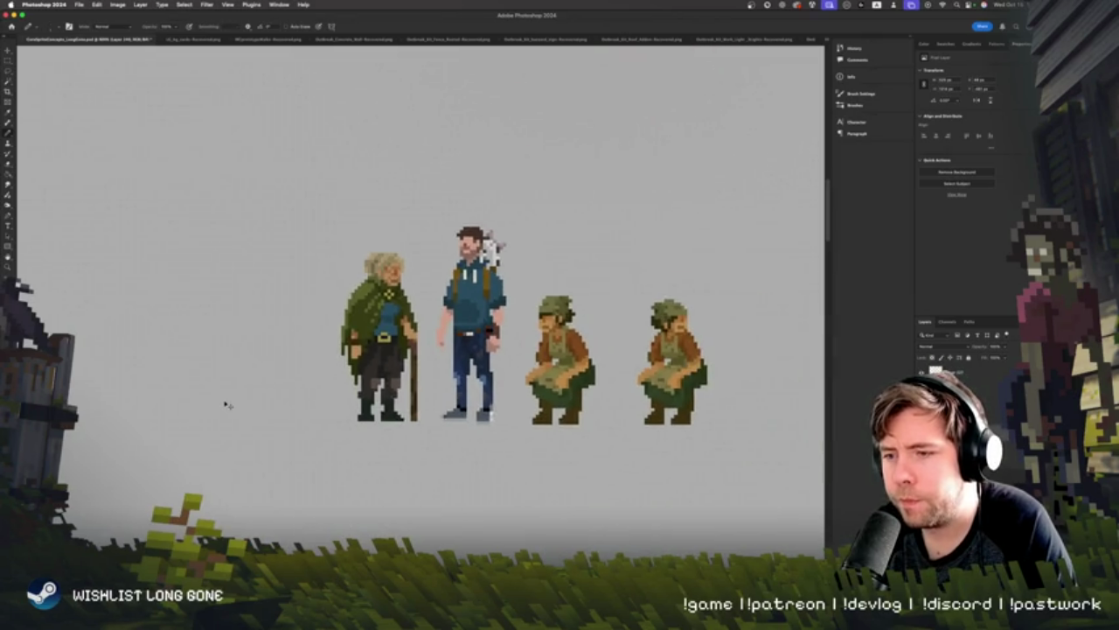
key(ctrl+plus)
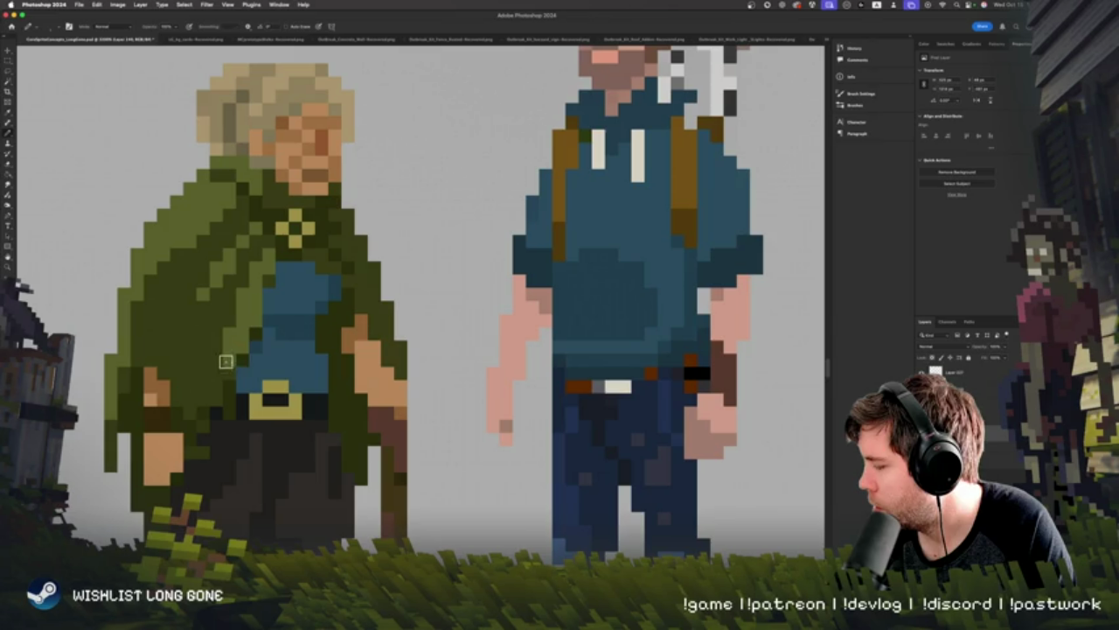
drag(141, 356, 172, 305)
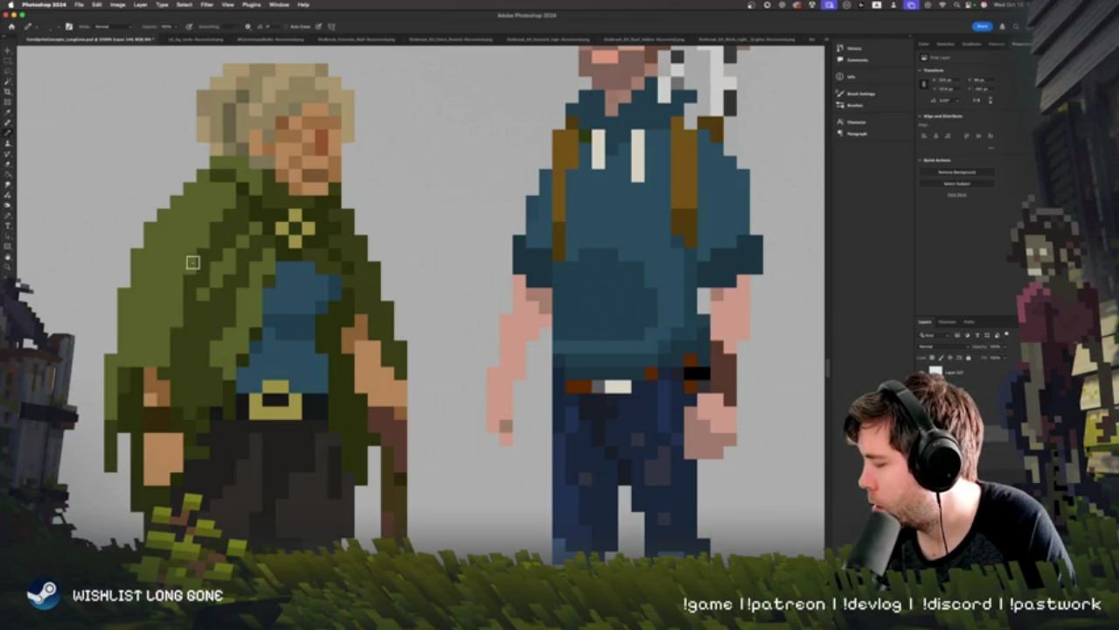
mouse_move(171, 304)
mouse_down()
mouse_move(222, 290)
mouse_move(257, 242)
mouse_move(225, 326)
mouse_move(258, 302)
mouse_up()
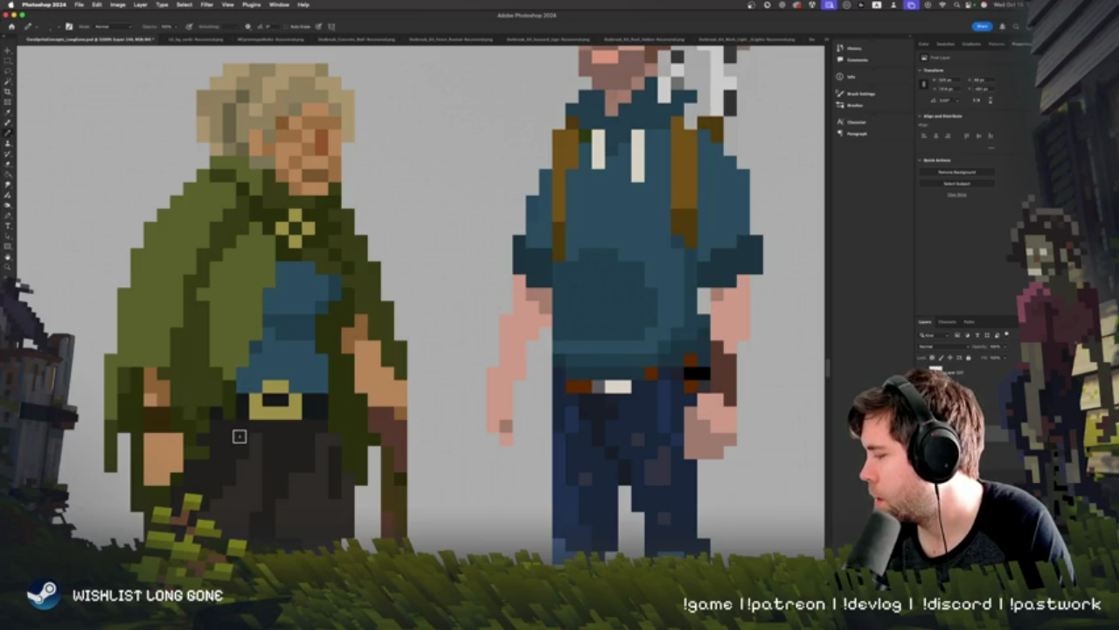
scroll(224, 221, up, 3)
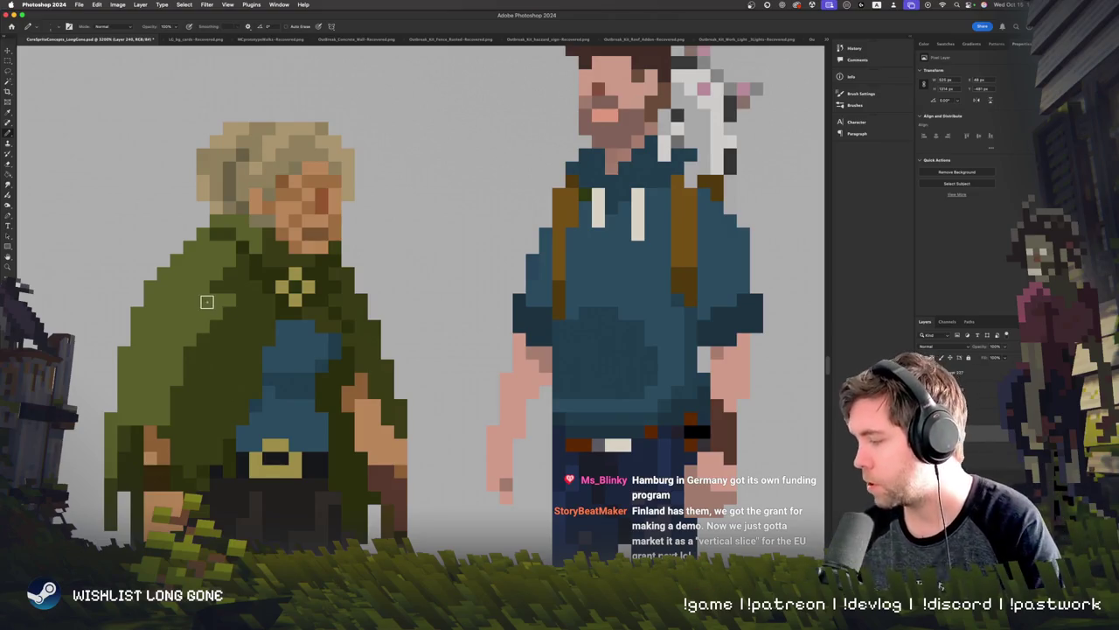
scroll(201, 315, down, 2)
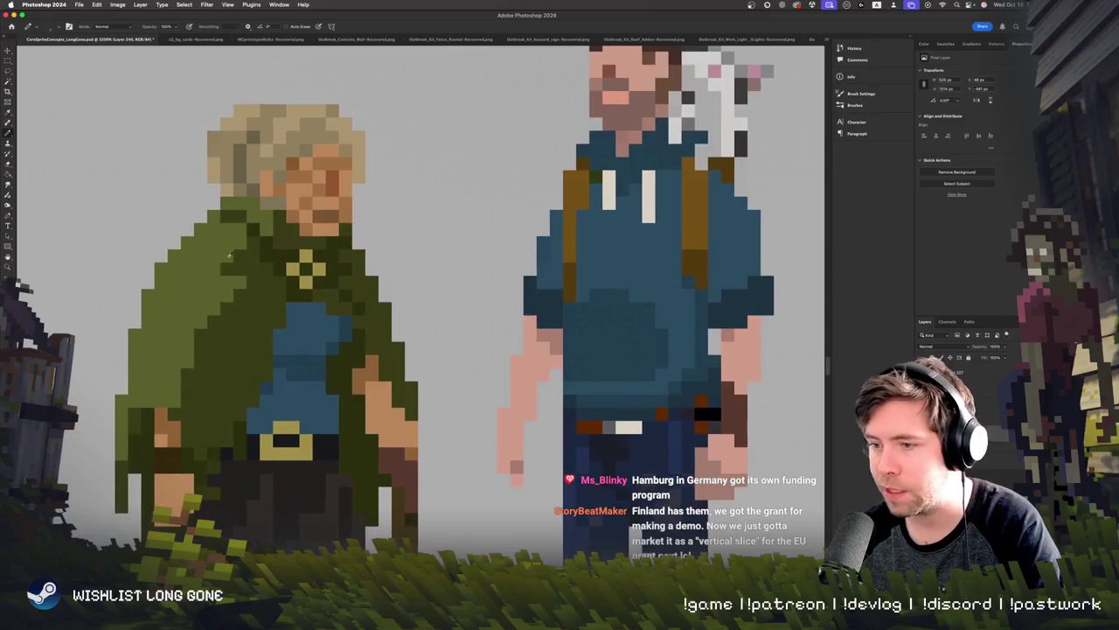
alt+click(192, 294)
mouse_move(193, 429)
mouse_down()
mouse_move(215, 375)
mouse_move(199, 434)
mouse_move(188, 419)
mouse_up()
drag(223, 363, 226, 392)
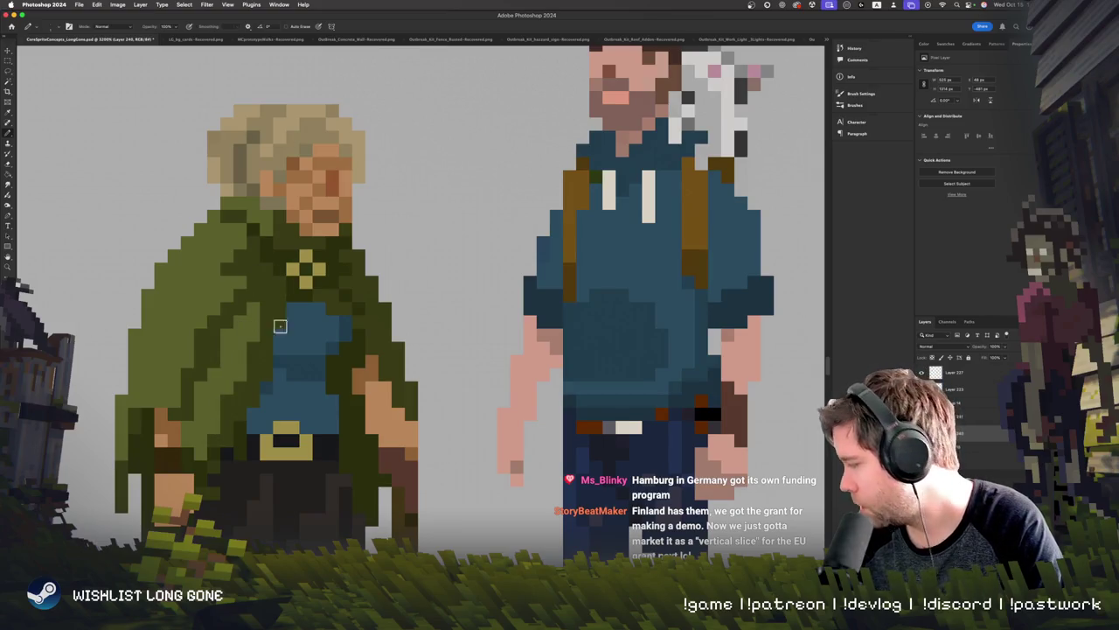
scroll(257, 370, down, 3)
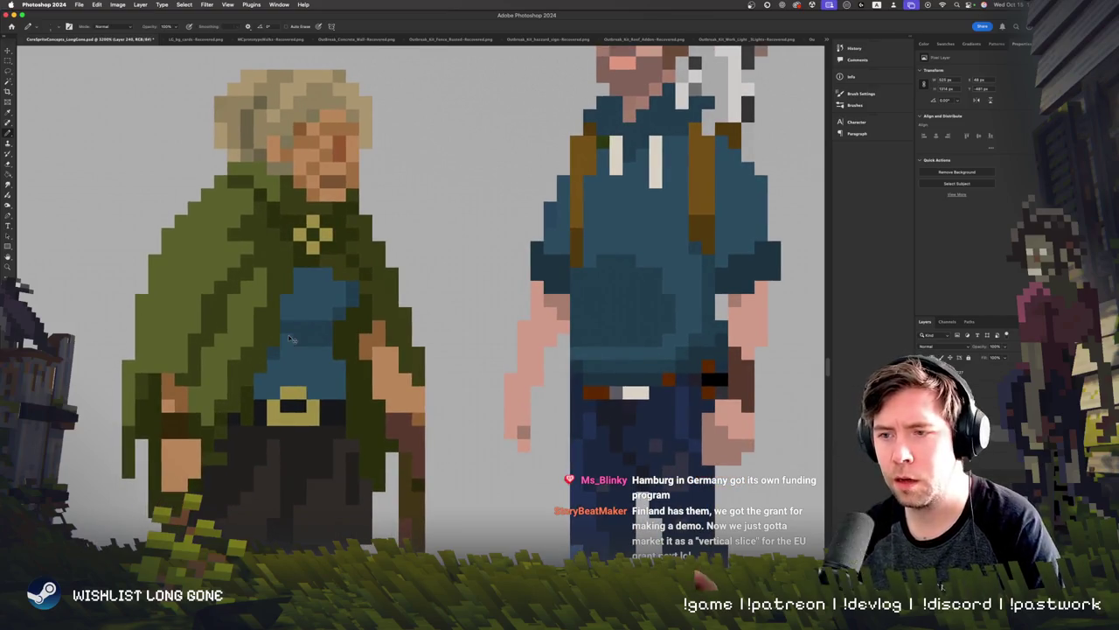
key(super+minus)
key(super+0)
key(super+plus)
key(super+plus)
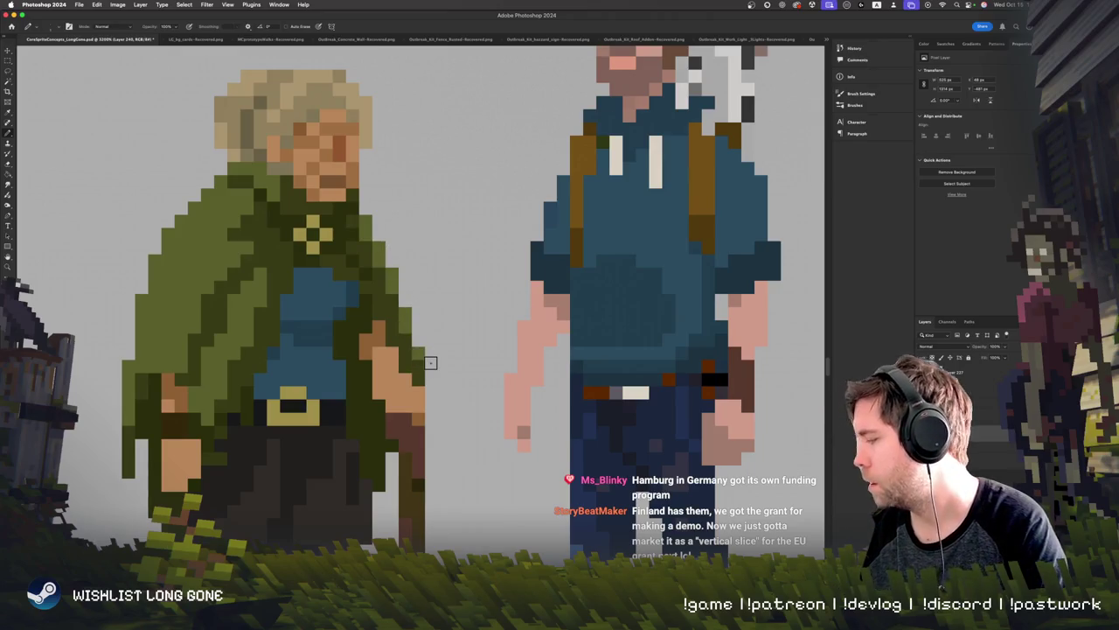
scroll(431, 362, down, 3)
scroll(432, 364, up, 3)
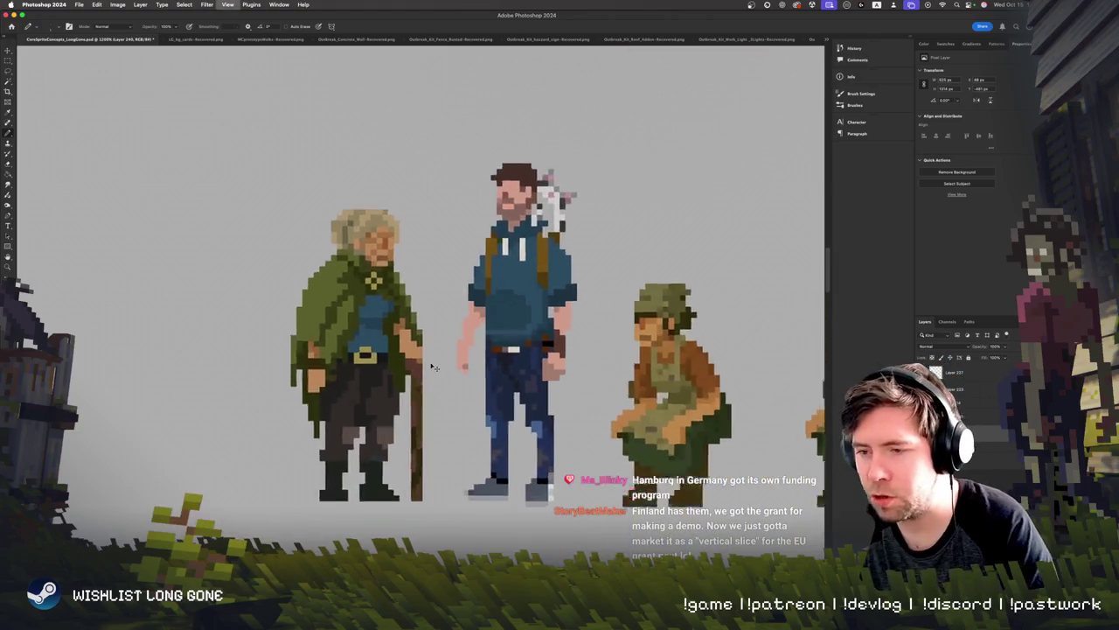
scroll(433, 367, down, 3)
scroll(433, 366, down, 2)
scroll(433, 366, up, 2)
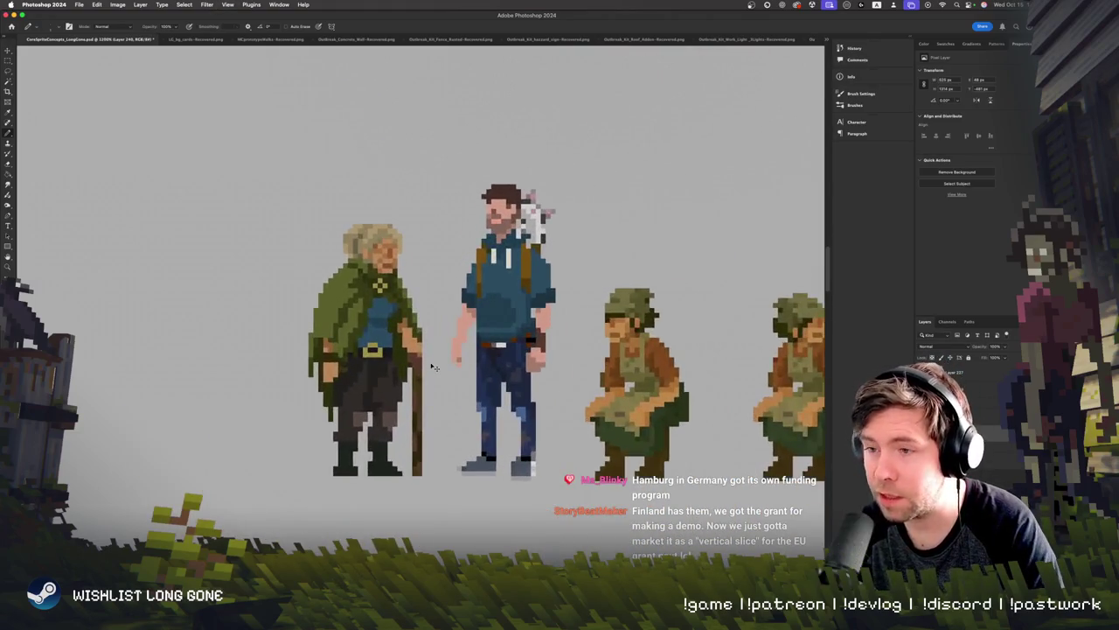
scroll(432, 366, up, 1)
scroll(433, 366, up, 2)
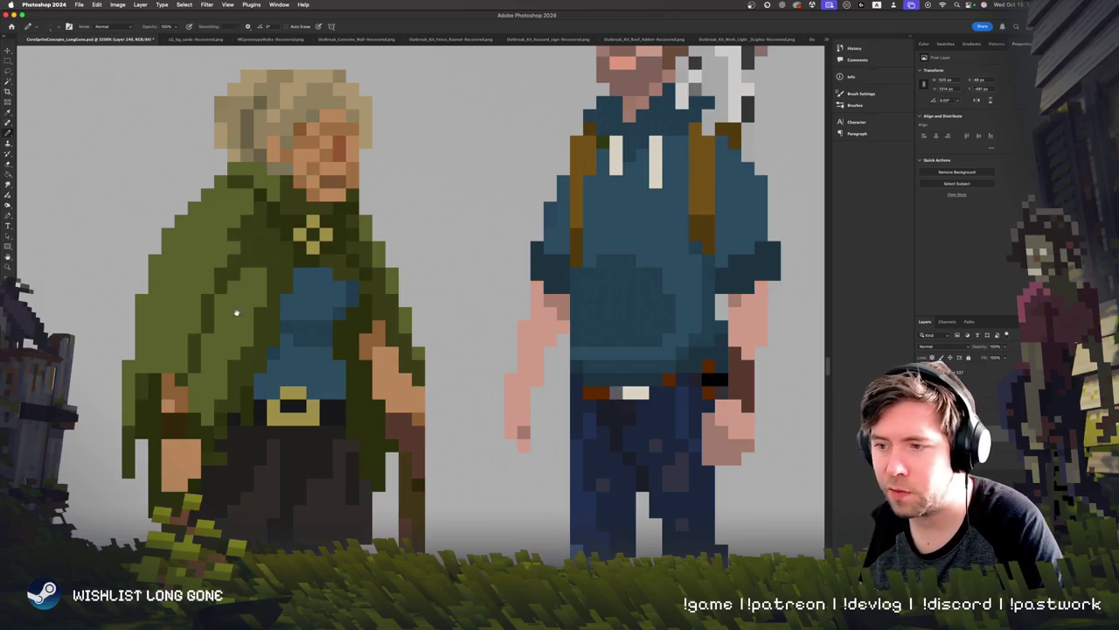
scroll(274, 260, up, 2)
scroll(275, 260, up, 1)
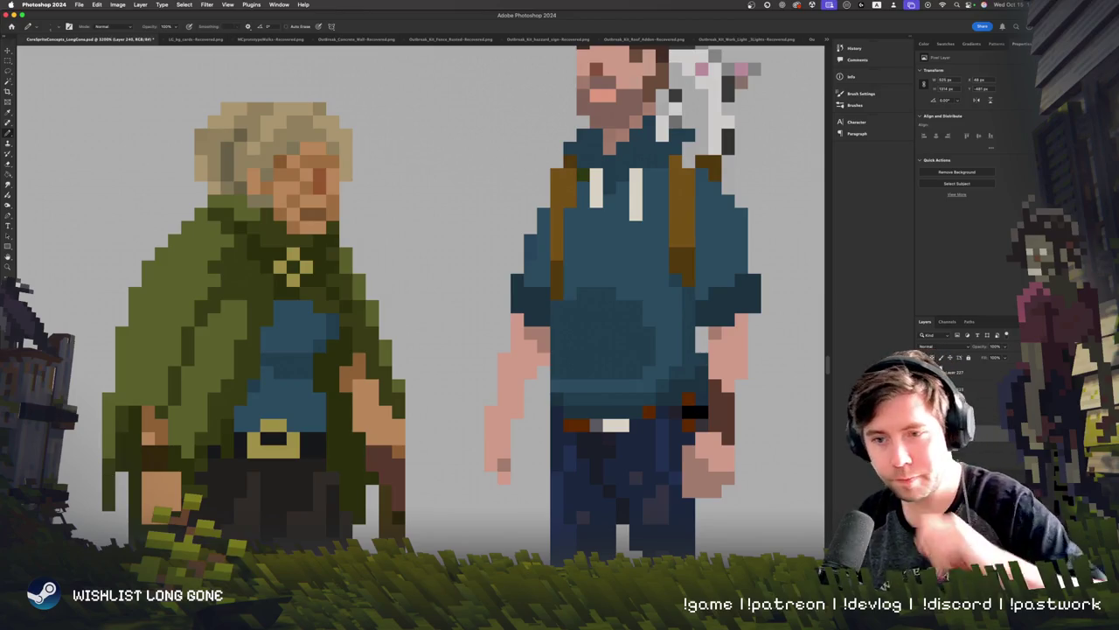
scroll(394, 337, up, 2)
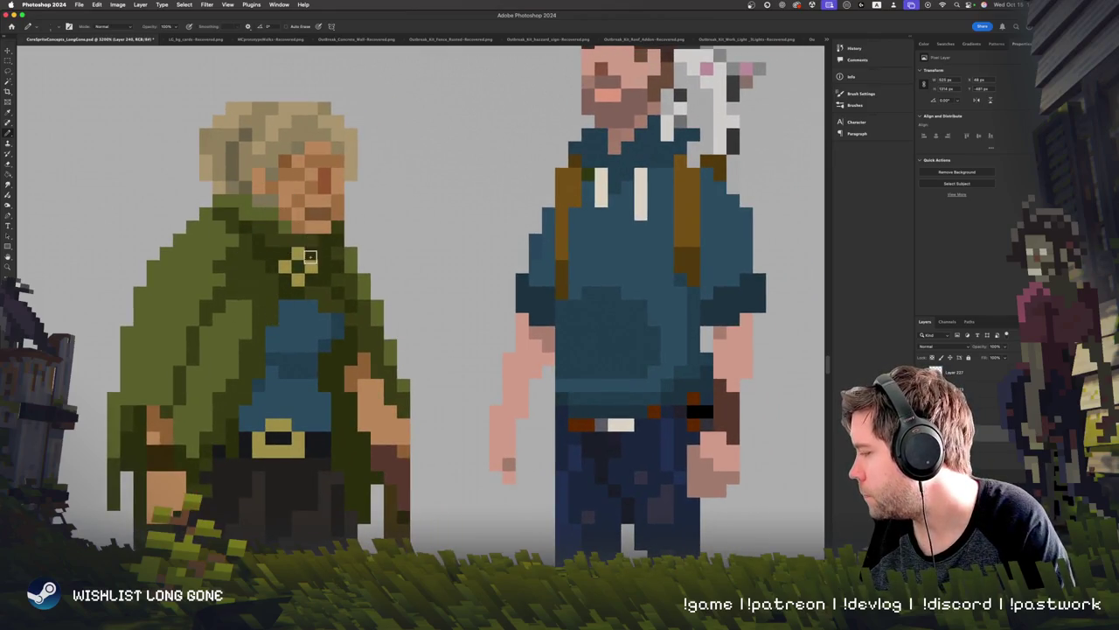
scroll(250, 328, down, 3)
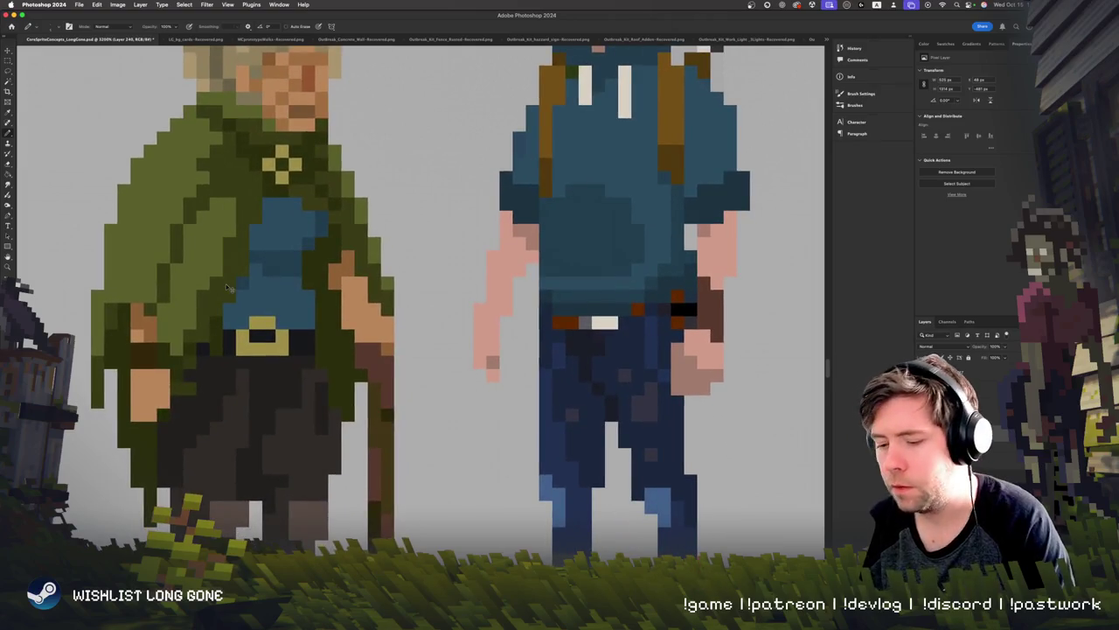
key(h)
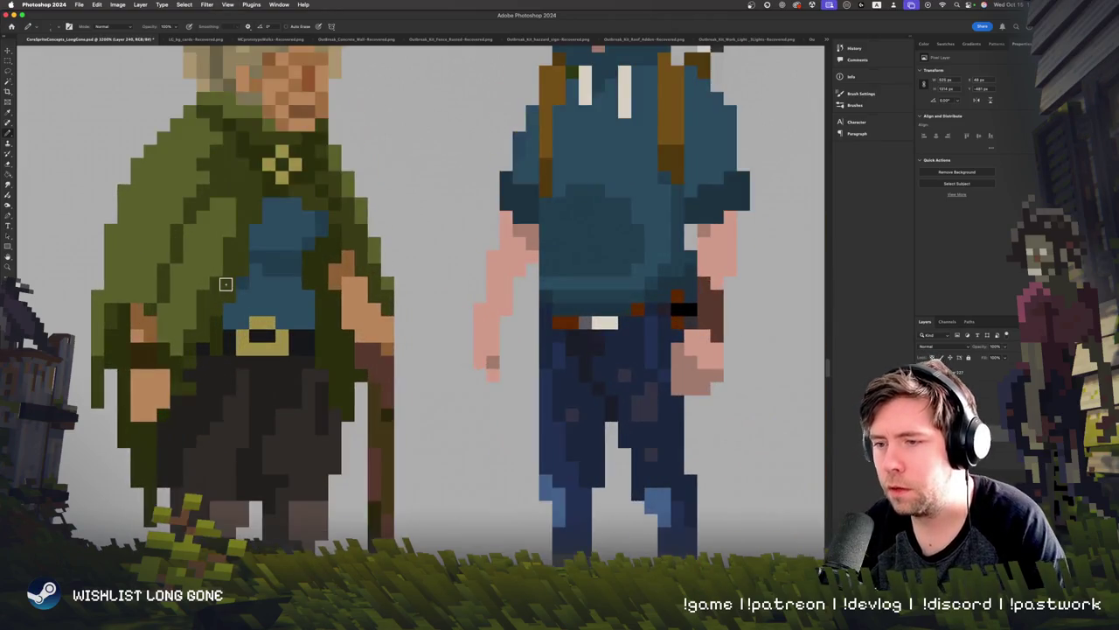
Step: Select a thin strip of the staff down to its base and nudge it one pixel right
click(8, 58)
scroll(350, 263, down, 5)
drag(260, 89, 298, 284)
drag(302, 342, 298, 418)
key(v)
key(Right)
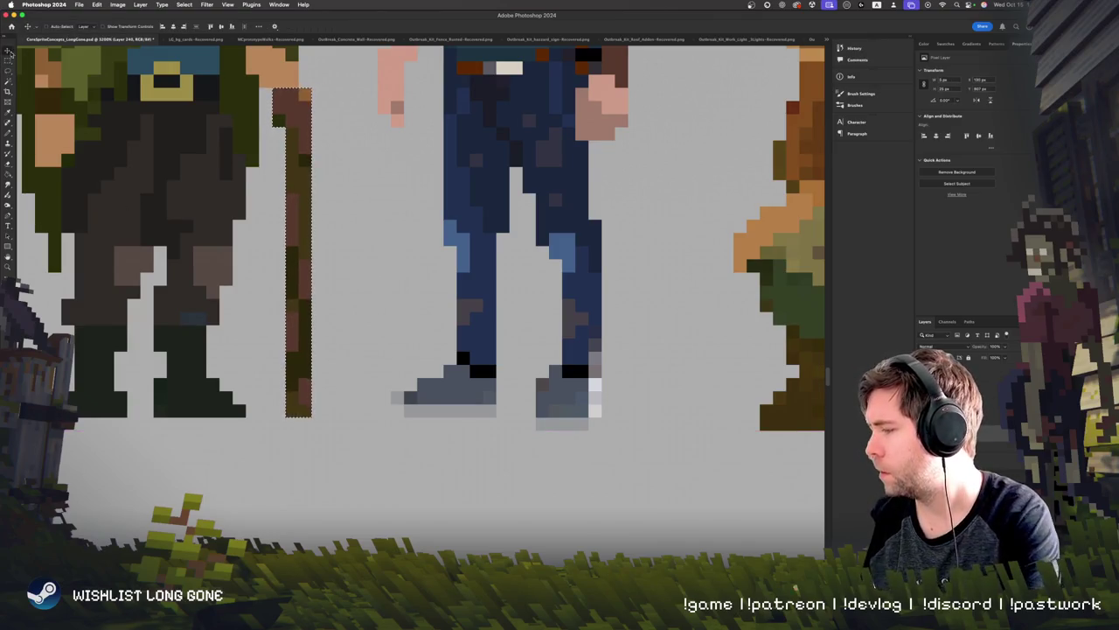
Step: Extend the old woman's hand with the Pencil so it grips the staff's top
click(9, 55)
scroll(302, 367, up, 4)
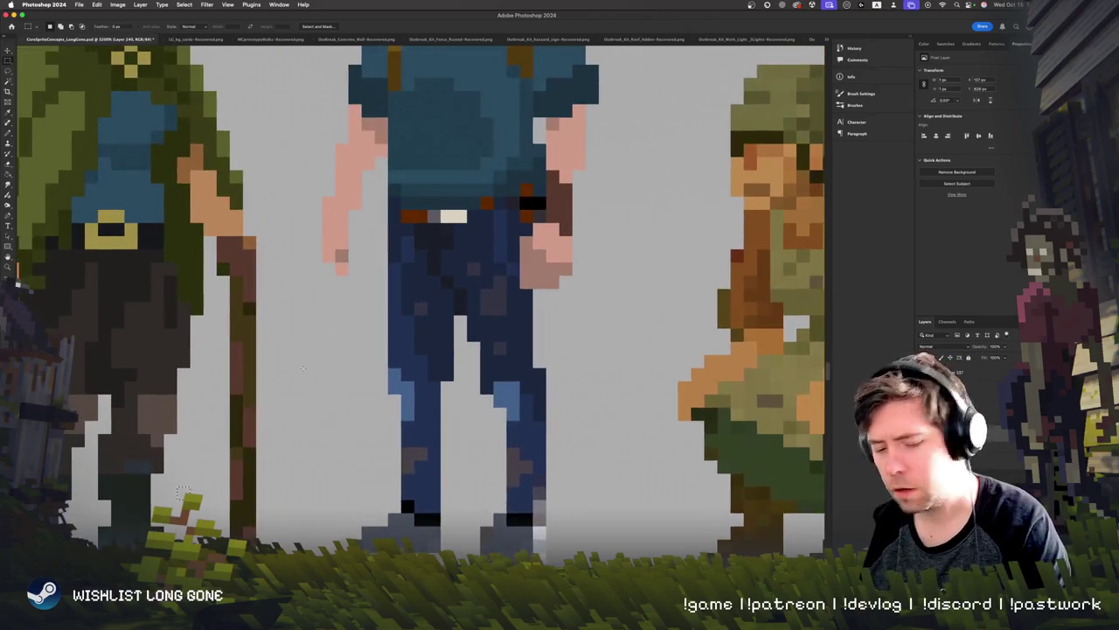
key(b)
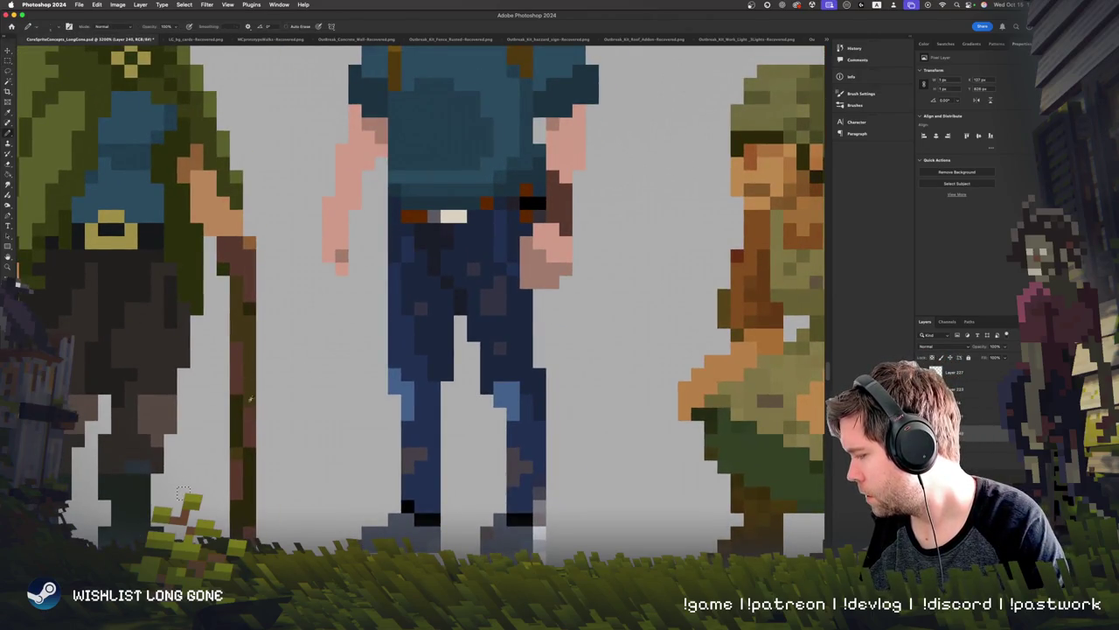
key(m)
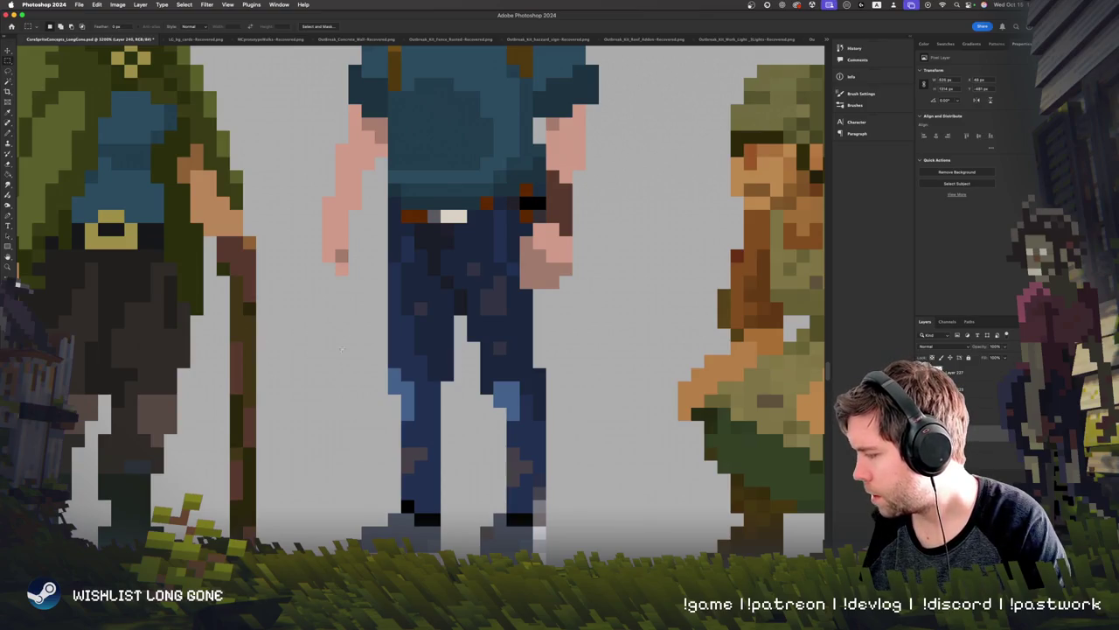
key(b)
click(248, 232)
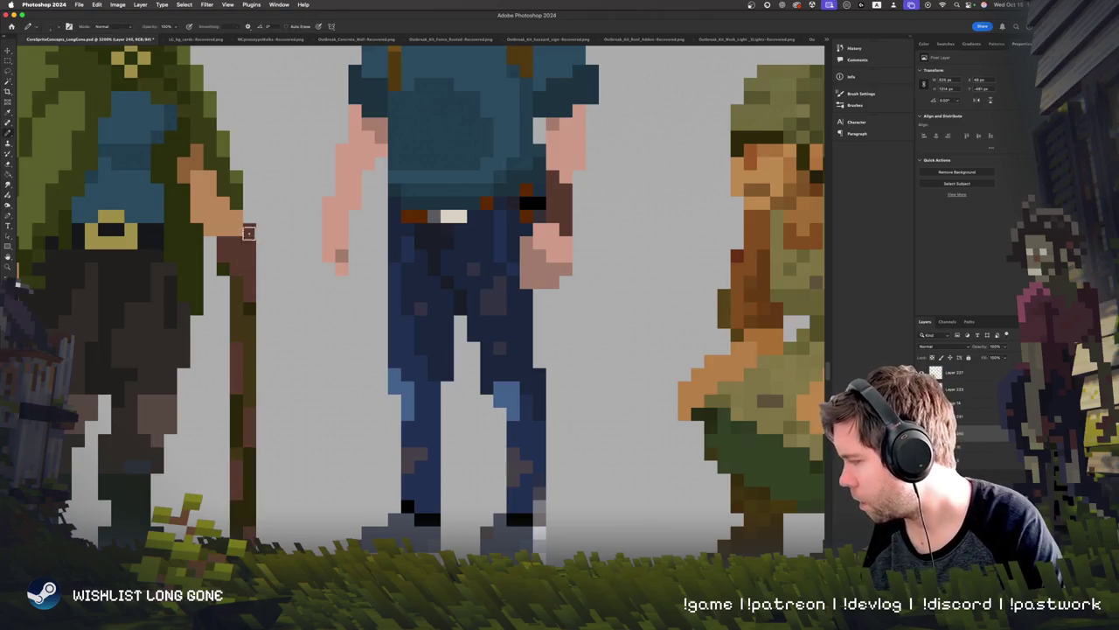
drag(244, 216, 257, 232)
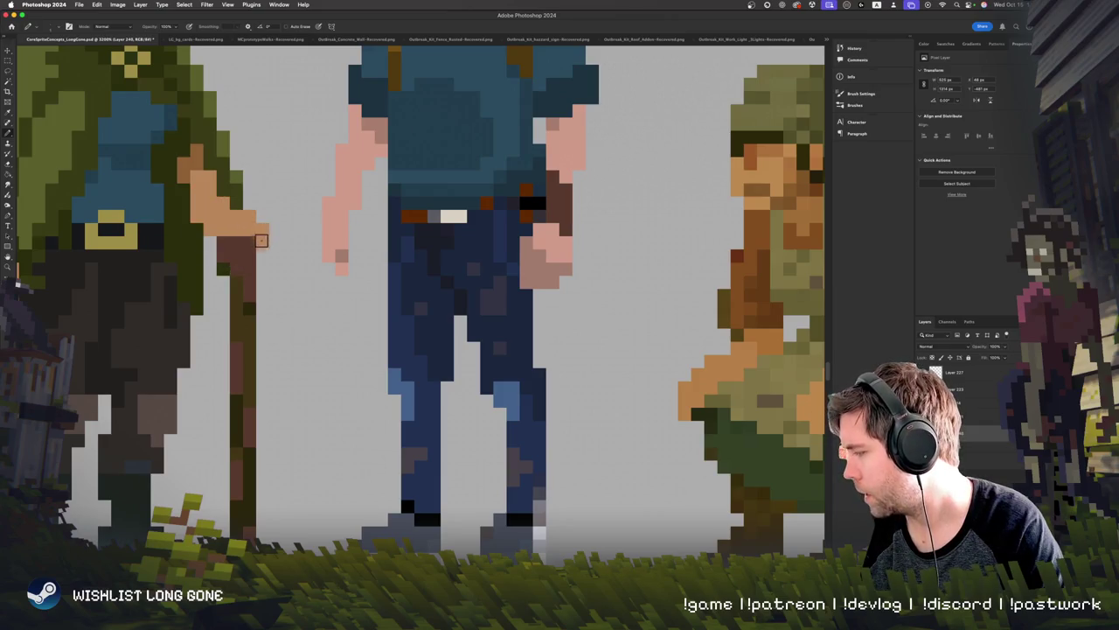
Step: Erase the staff's left dark column, comparing with undo/redo before keeping the thinner staff
scroll(253, 253, up, 2)
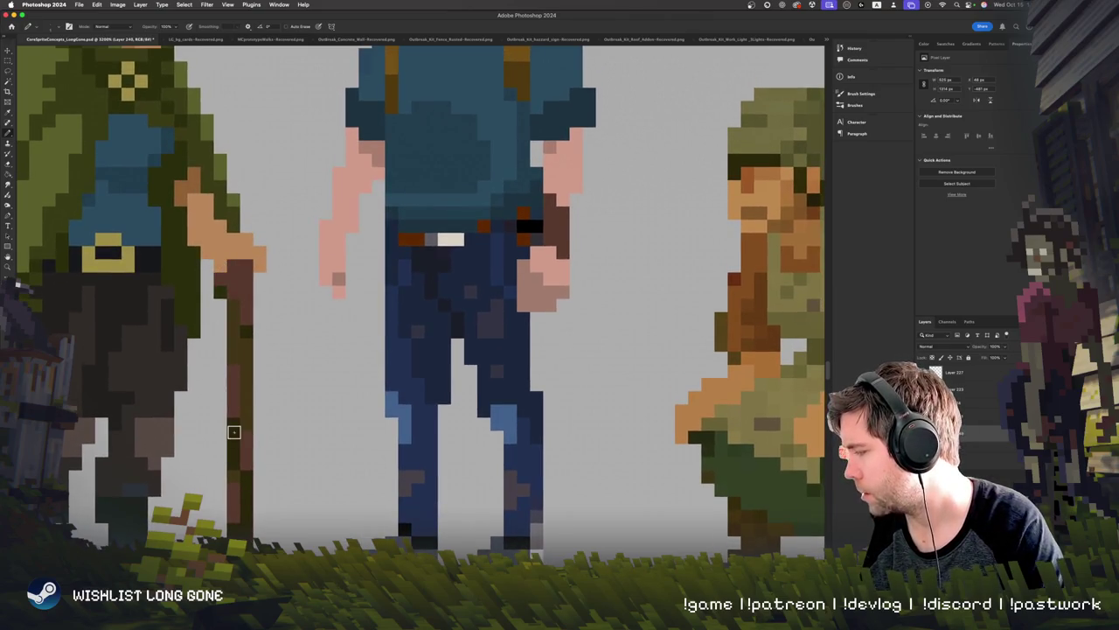
scroll(236, 350, left, 3)
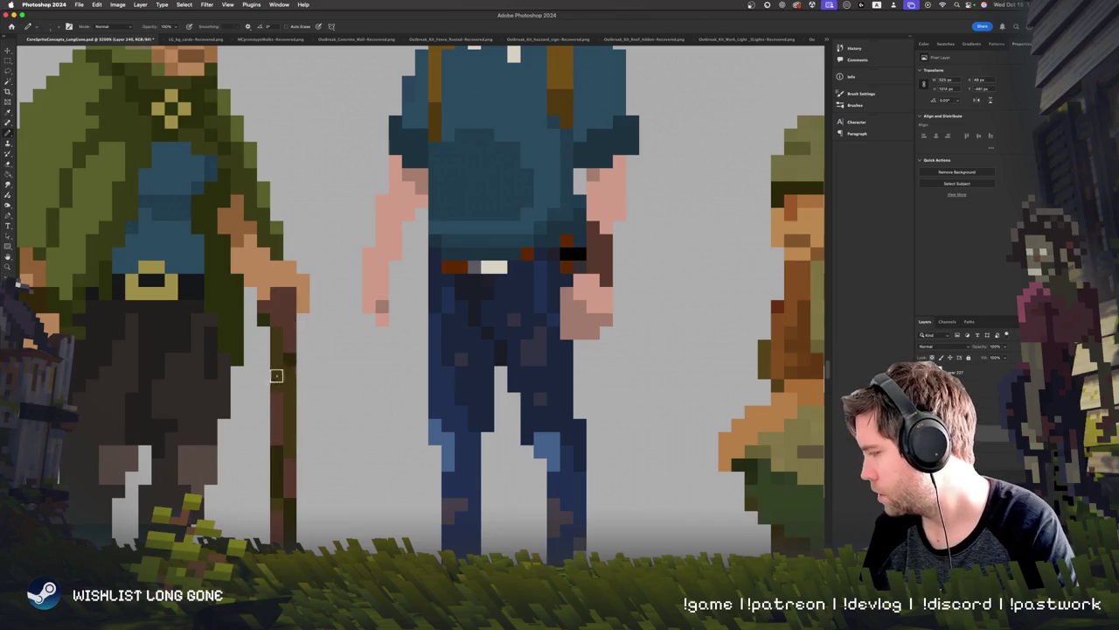
scroll(298, 376, down, 1)
scroll(370, 398, down, 1)
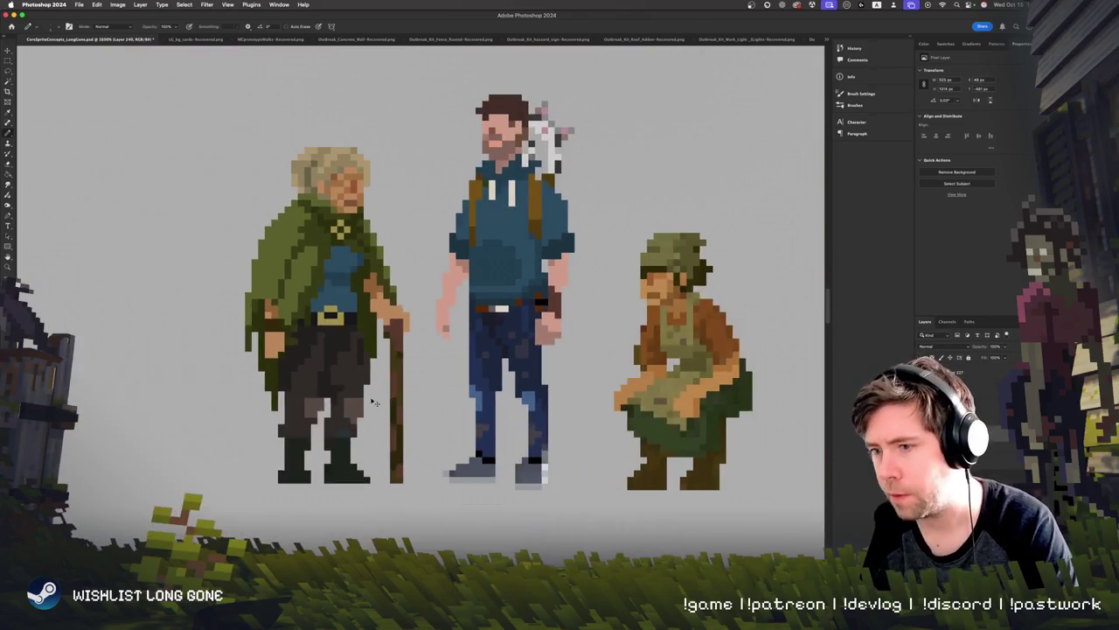
scroll(370, 398, up, 2)
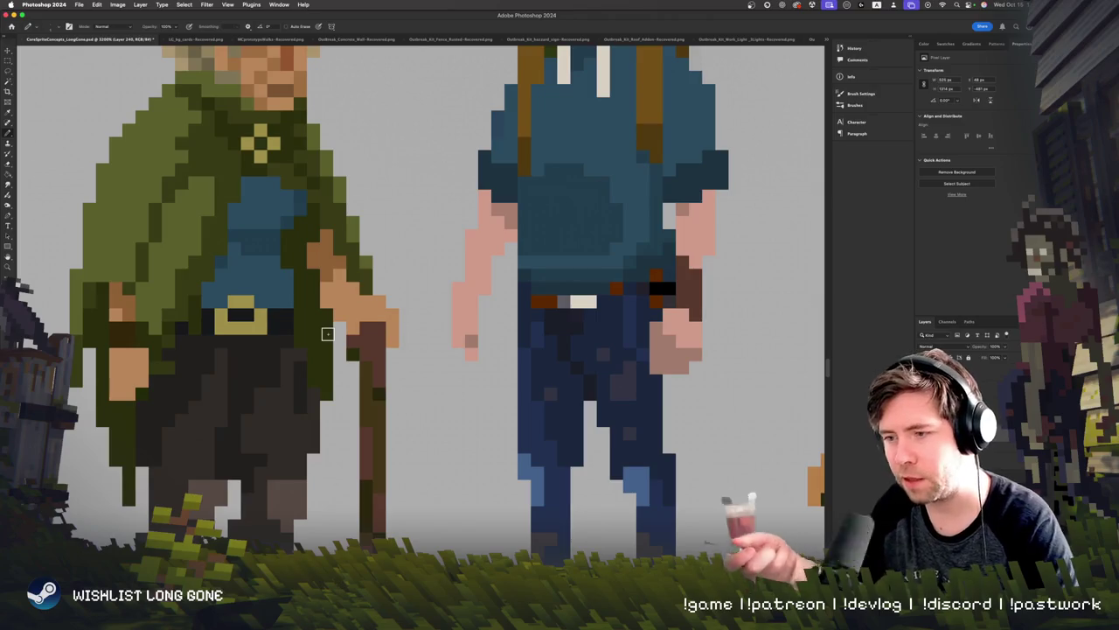
scroll(308, 451, down, 5)
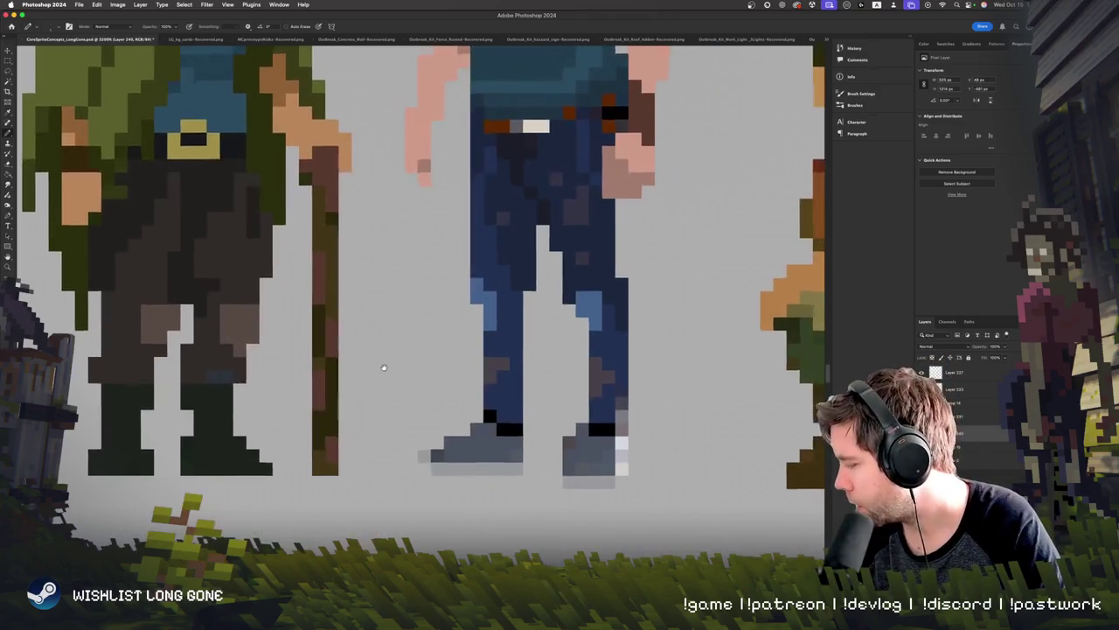
key(e)
mouse_move(308, 332)
mouse_down()
mouse_move(313, 454)
mouse_move(310, 179)
mouse_up()
key(ctrl+z)
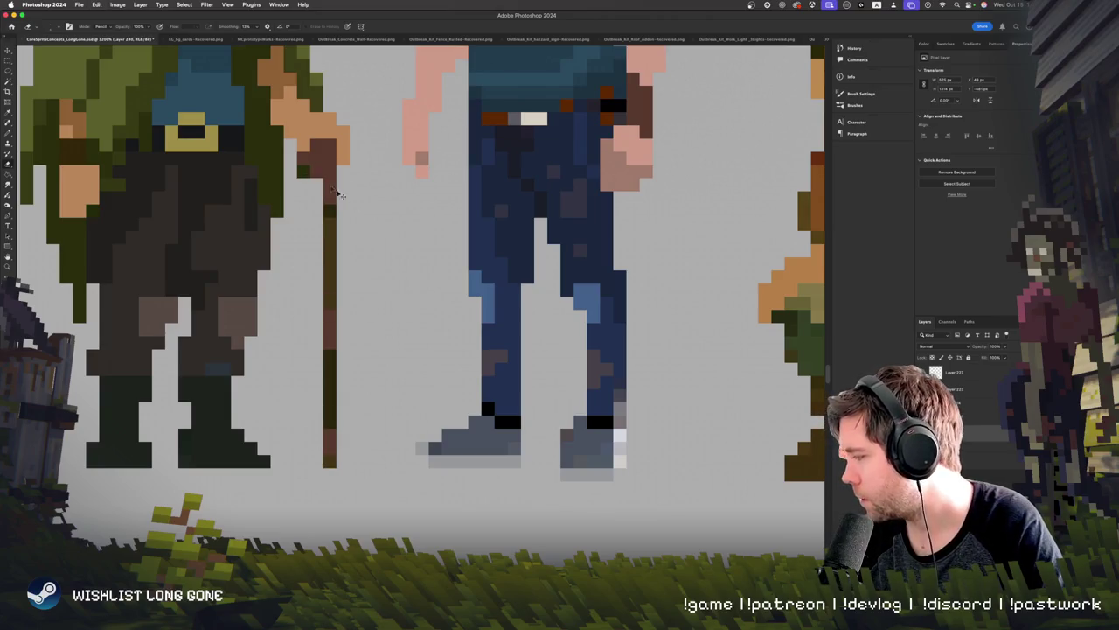
key(ctrl+z)
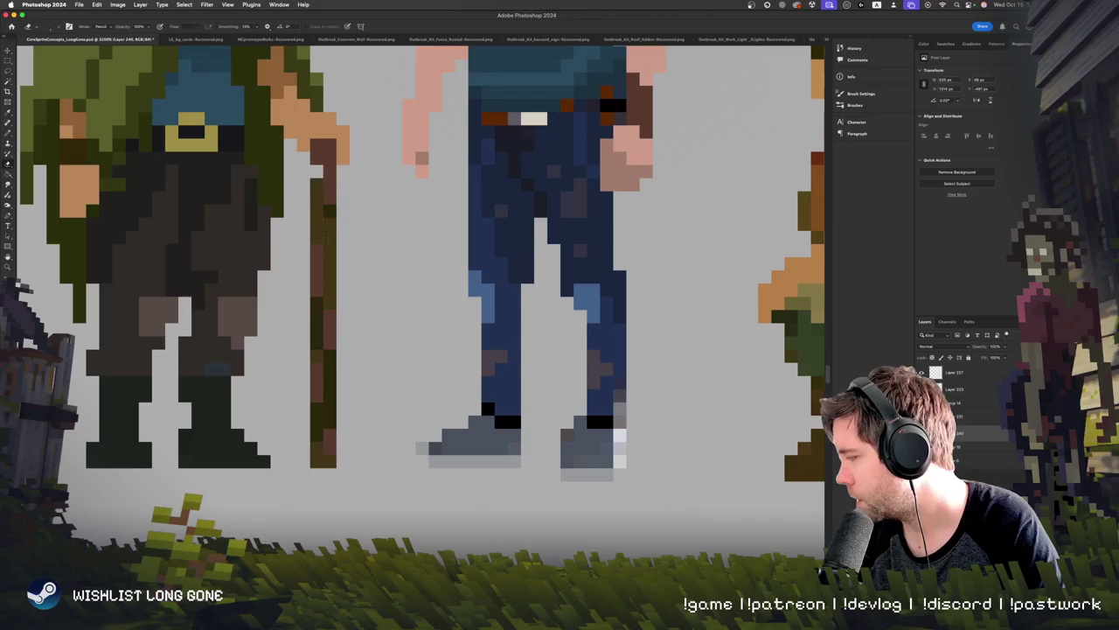
key(ctrl+shift+z)
key(ctrl+minus)
key(ctrl+minus)
key(ctrl+minus)
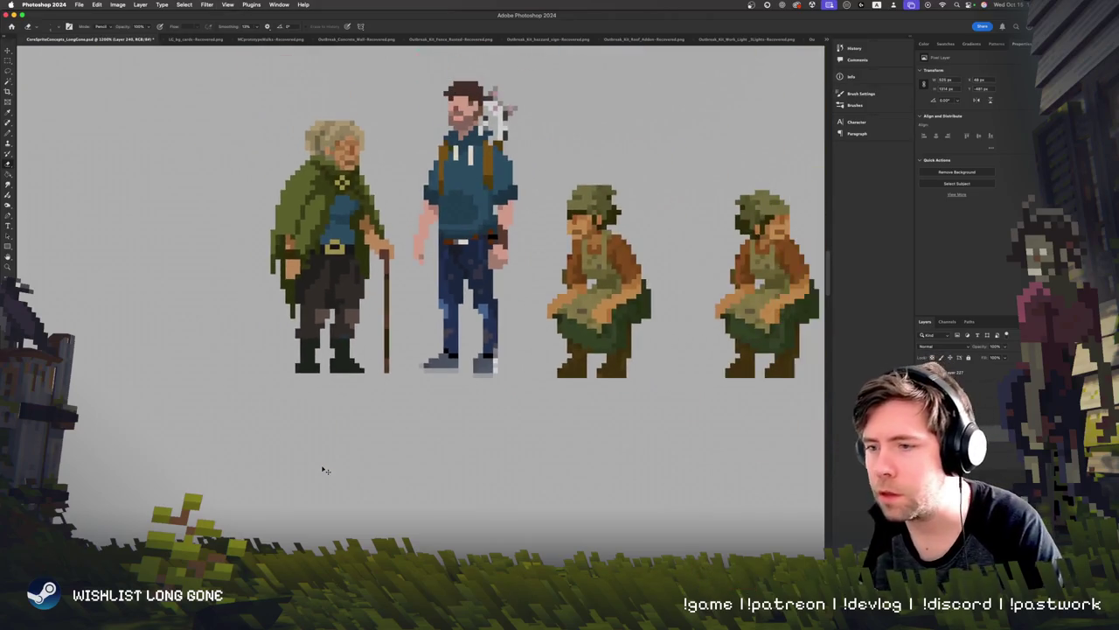
key(ctrl+z)
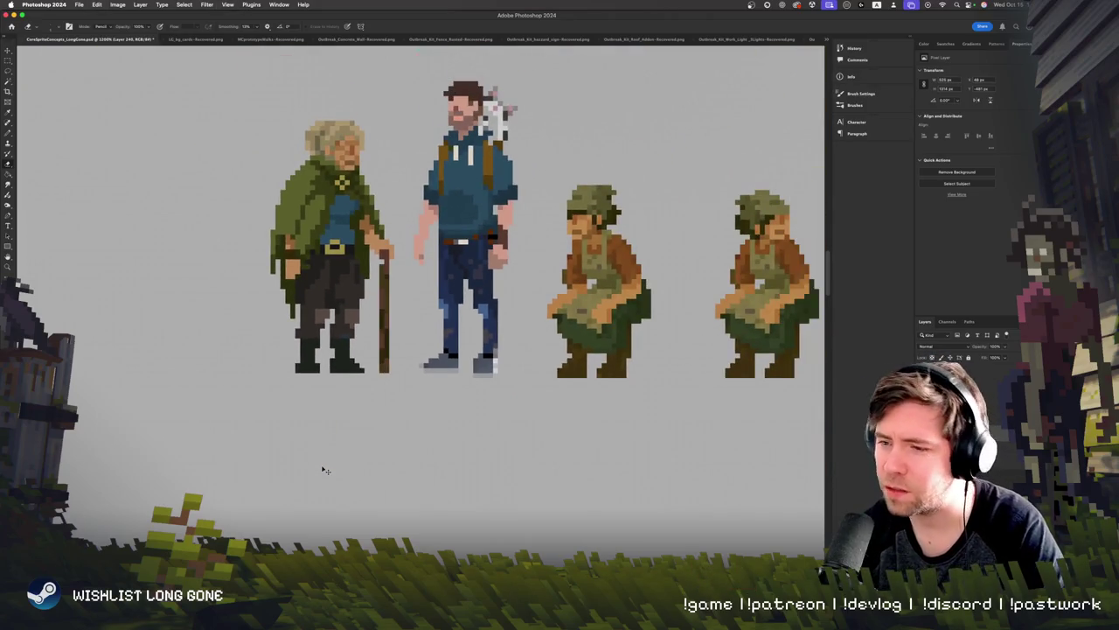
key(ctrl+shift+z)
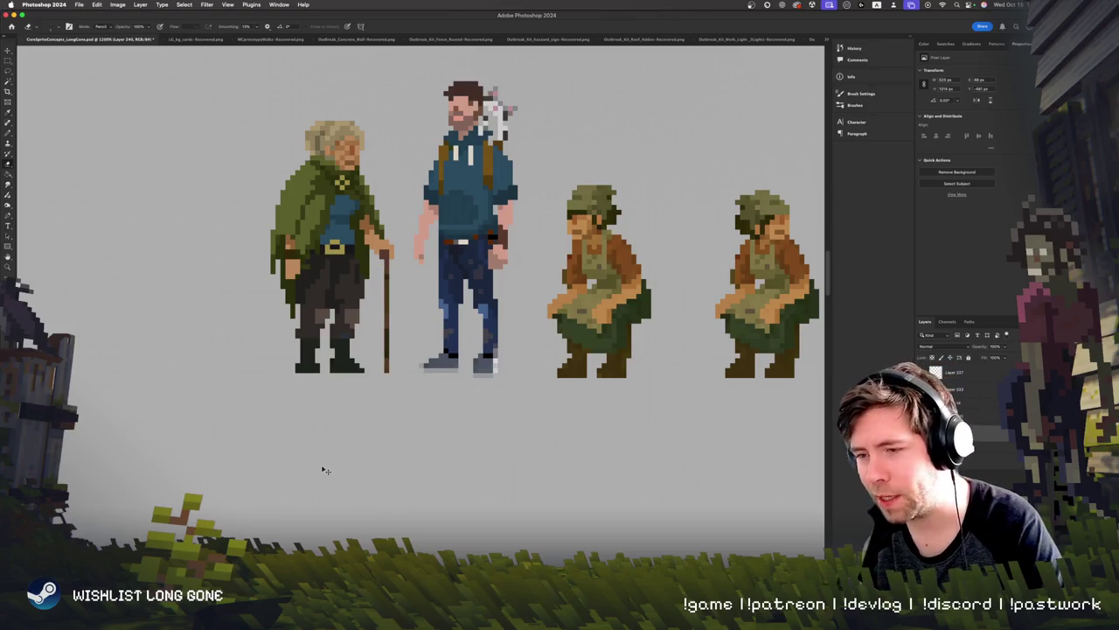
key(ctrl+plus)
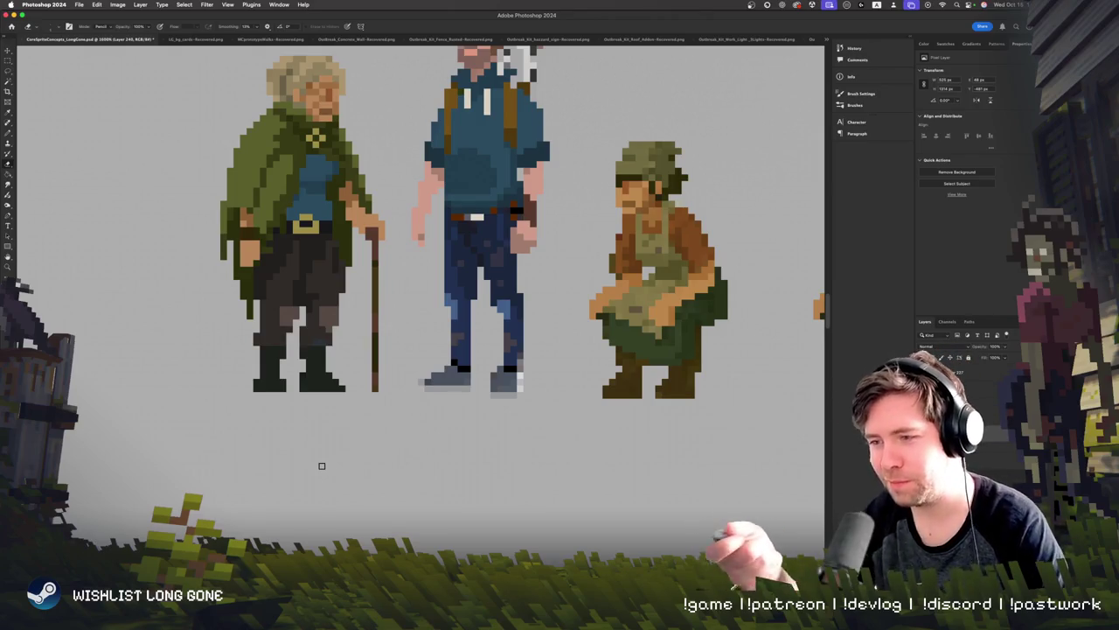
key(ctrl+z)
key(ctrl+z)
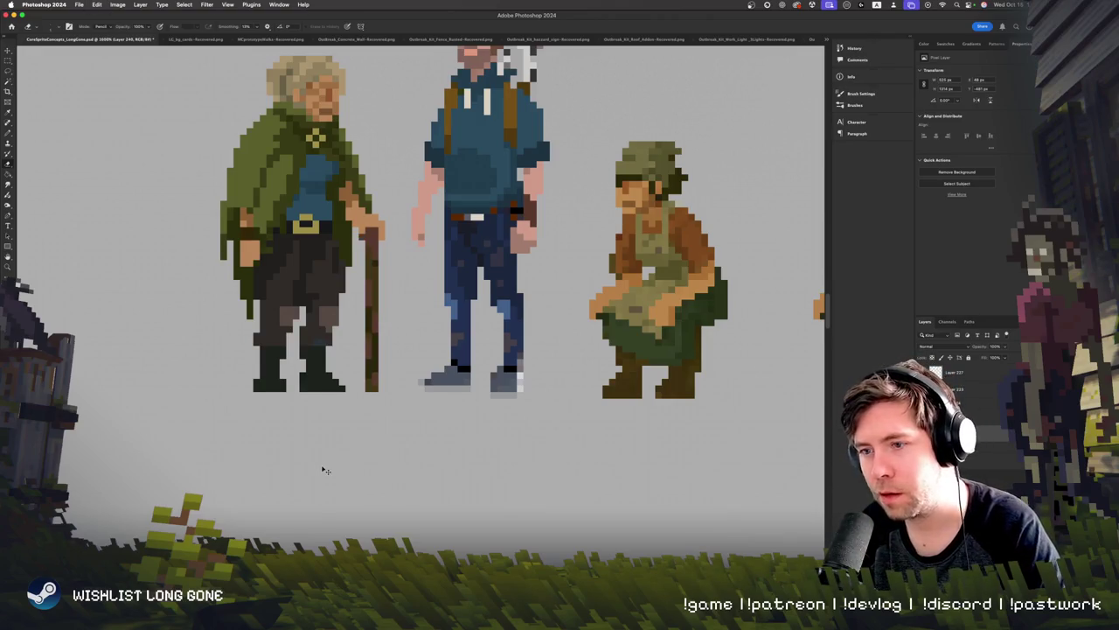
key(ctrl+plus)
key(ctrl+minus)
key(ctrl+minus)
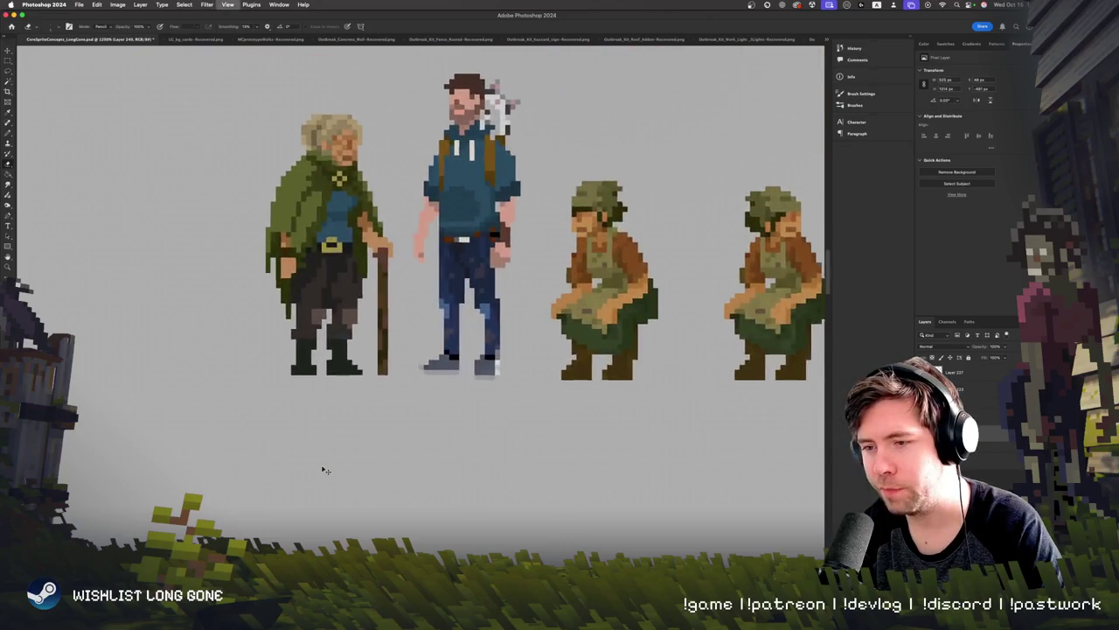
key(ctrl+plus)
scroll(320, 463, up, 3)
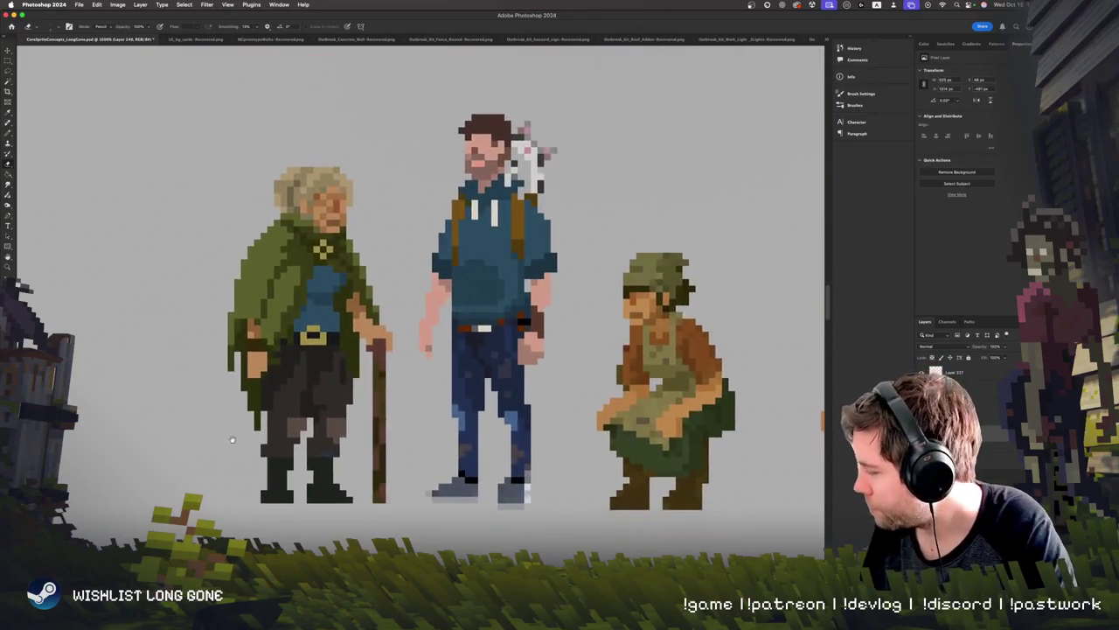
scroll(262, 472, down, 2)
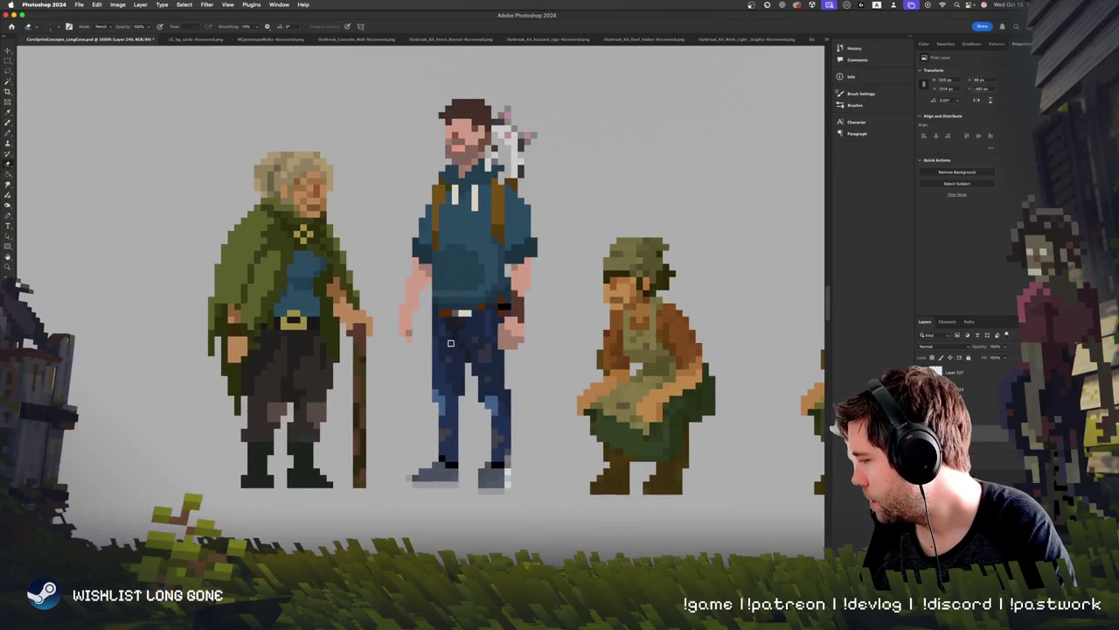
scroll(350, 396, up, 1)
click(253, 218)
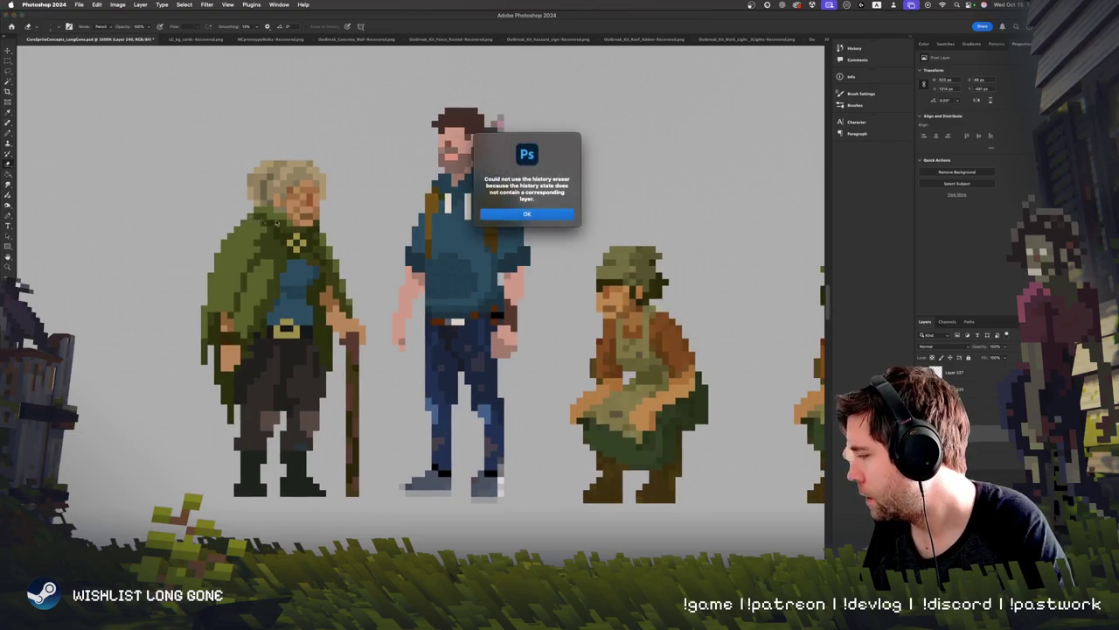
key(Return)
key(b)
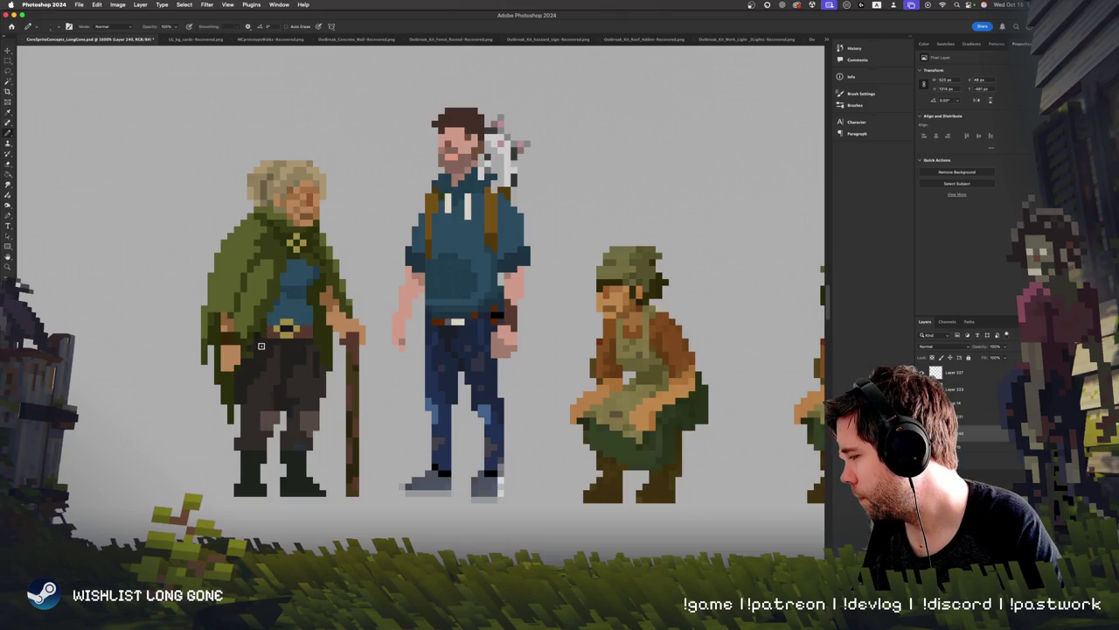
scroll(289, 402, down, 2)
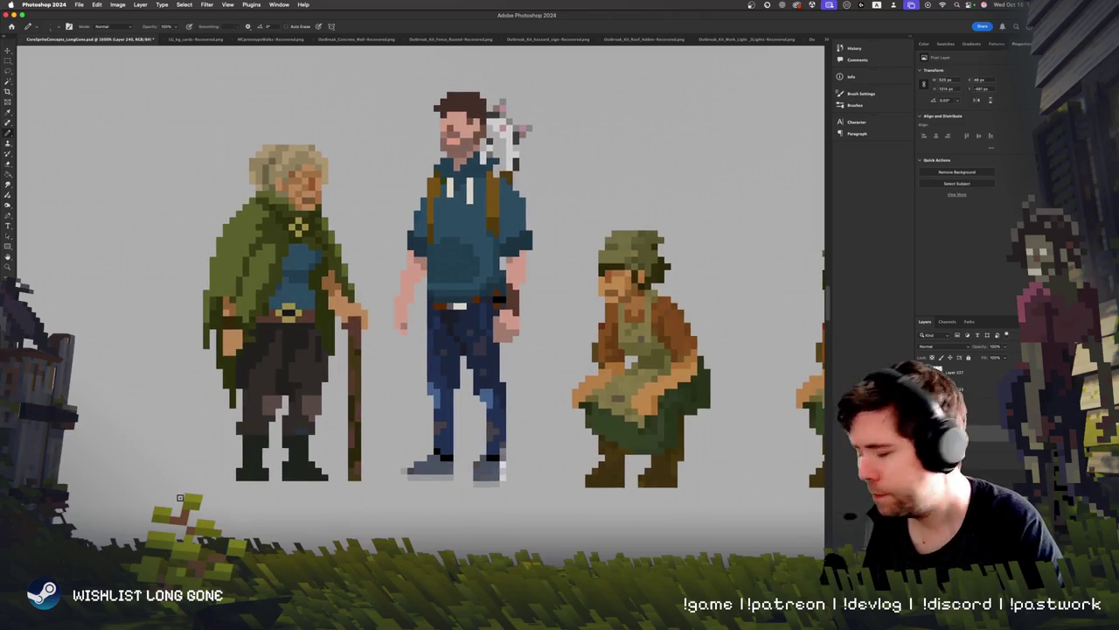
key(ctrl+minus)
key(ctrl+plus)
key(ctrl+plus)
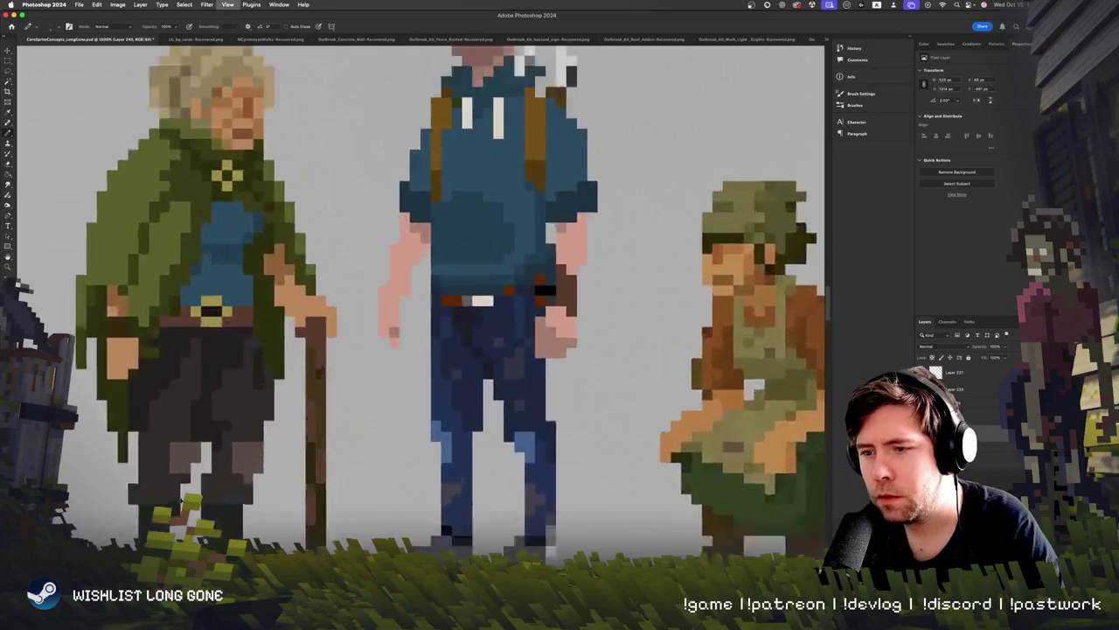
Step: Paint dark and reddish-brown pixels along the belt beside the buckle
key(ctrl+plus)
key(ctrl+plus)
key(ctrl+plus)
scroll(360, 476, left, 5)
scroll(360, 476, left, 5)
scroll(360, 476, up, 5)
scroll(360, 476, right, 5)
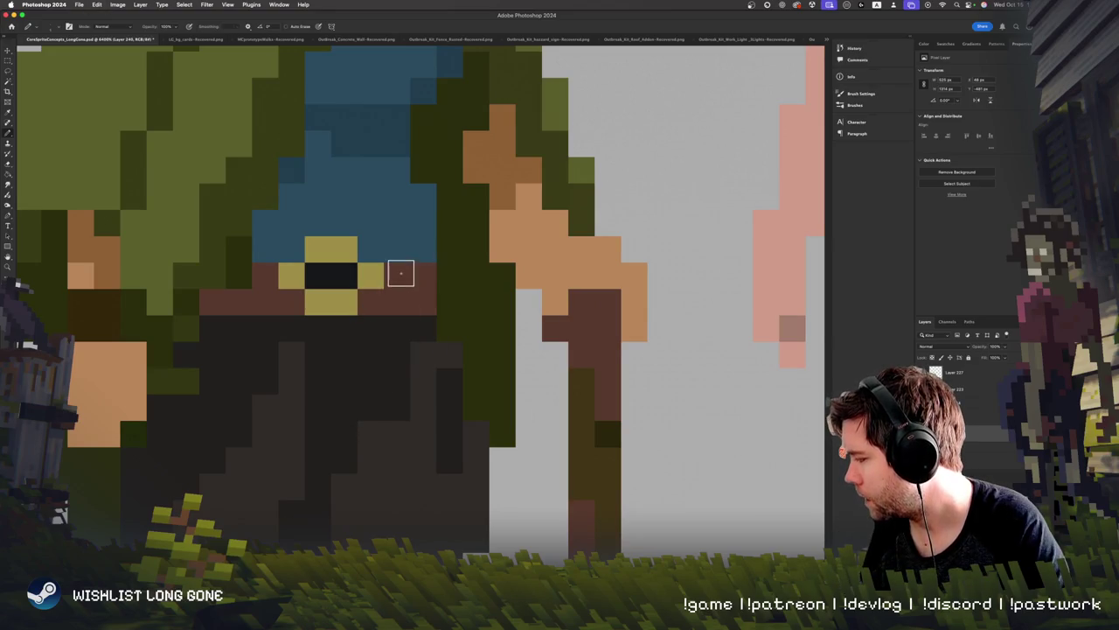
drag(420, 275, 416, 302)
click(448, 277)
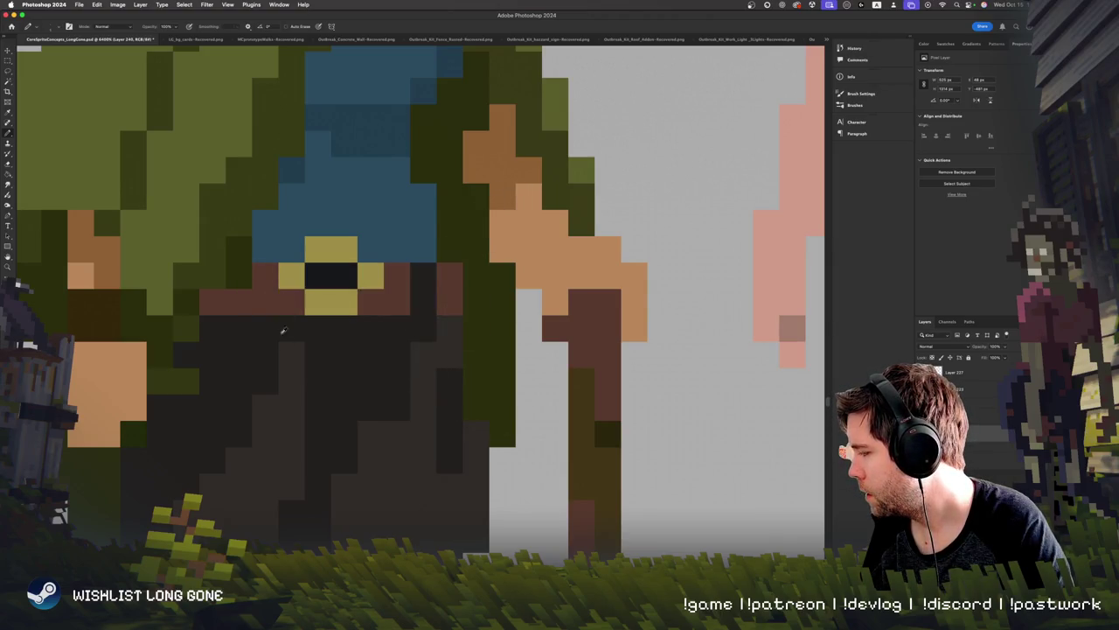
click(239, 302)
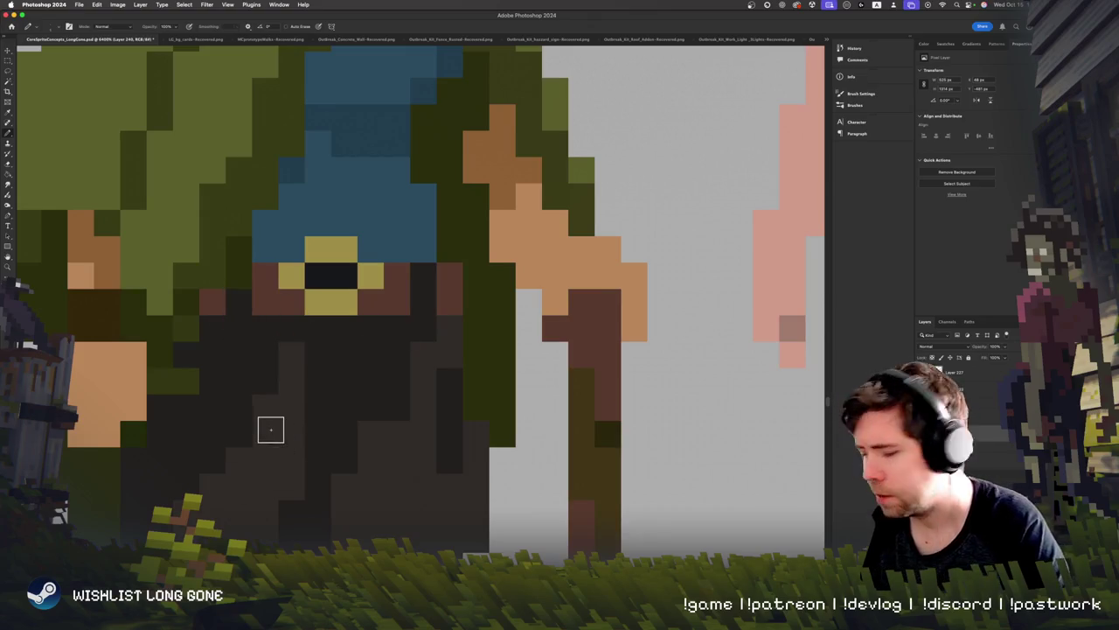
key(ctrl+minus)
key(ctrl+minus)
key(ctrl+minus)
key(ctrl+minus)
key(ctrl+minus)
key(ctrl+minus)
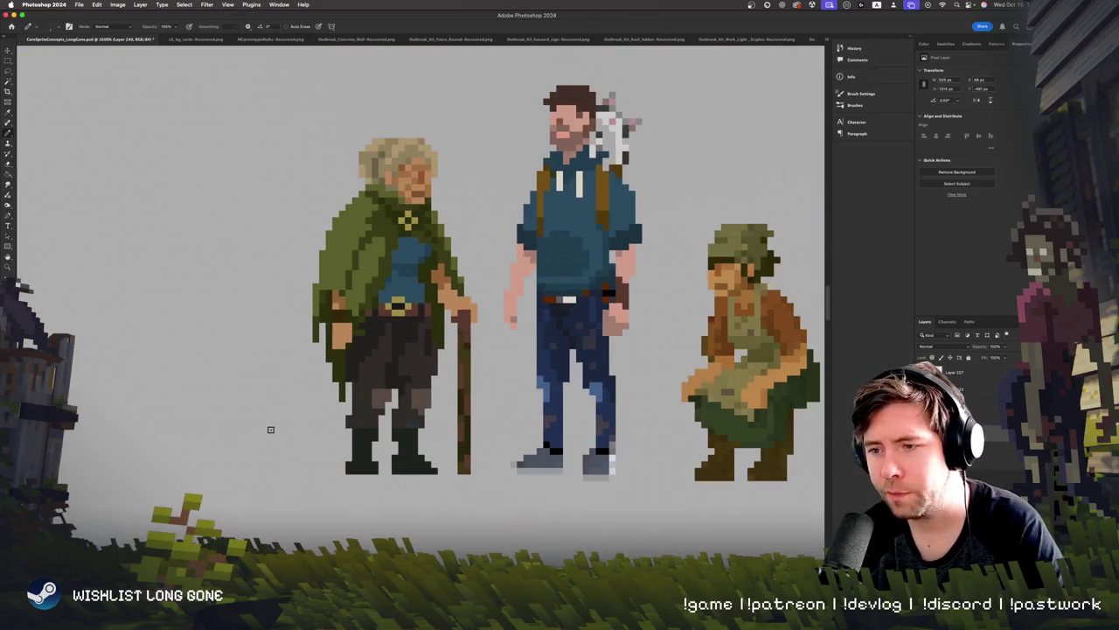
key(ctrl+plus)
key(ctrl+plus)
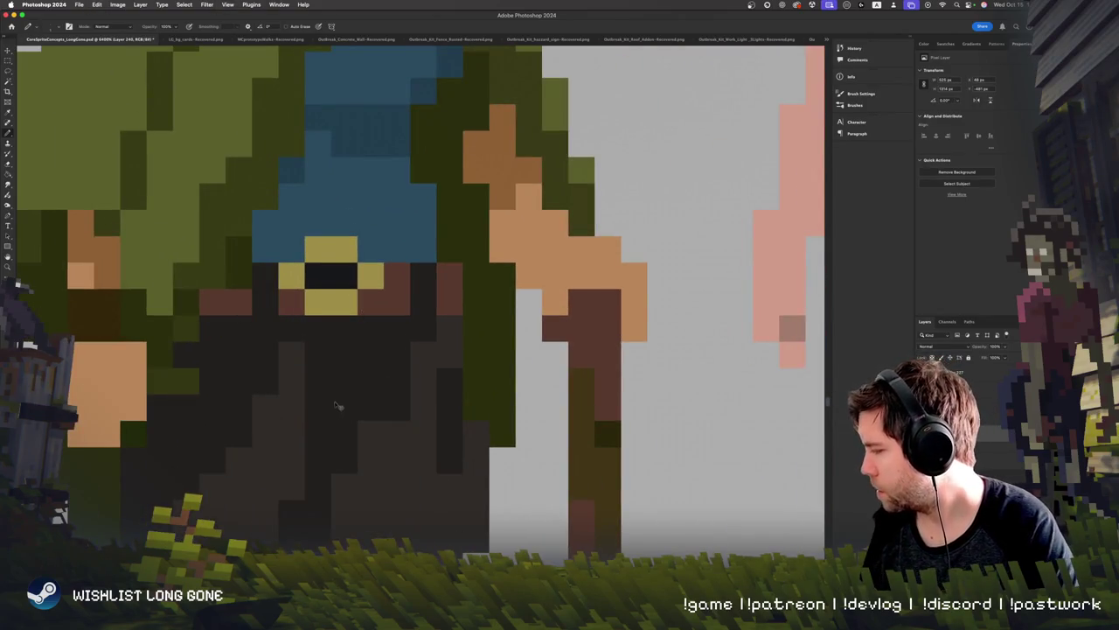
click(262, 302)
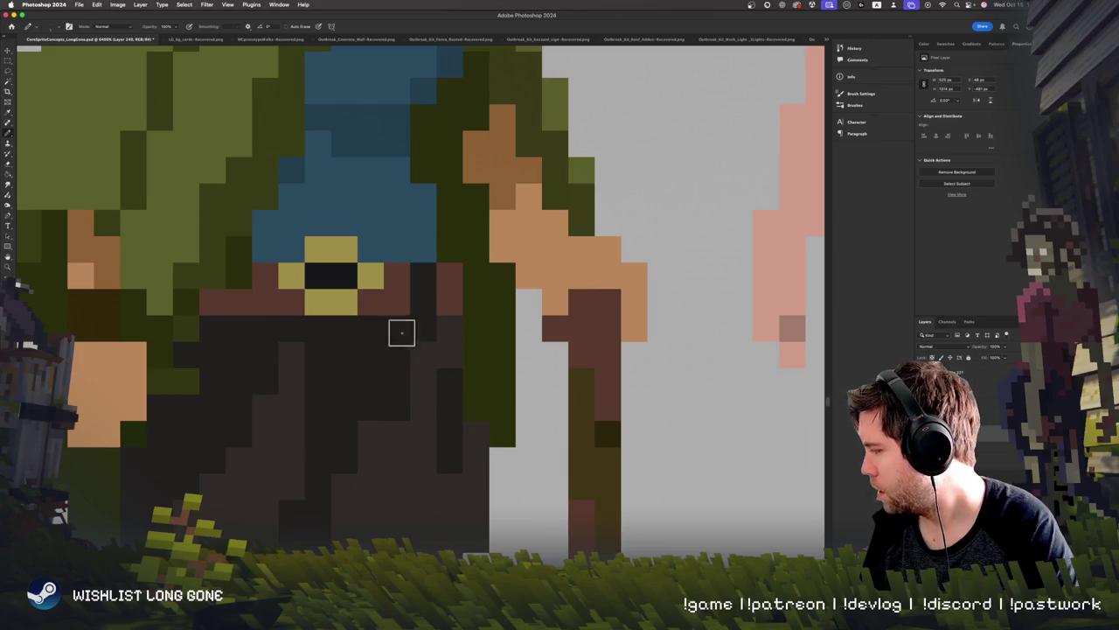
key(ctrl+minus)
key(ctrl+minus)
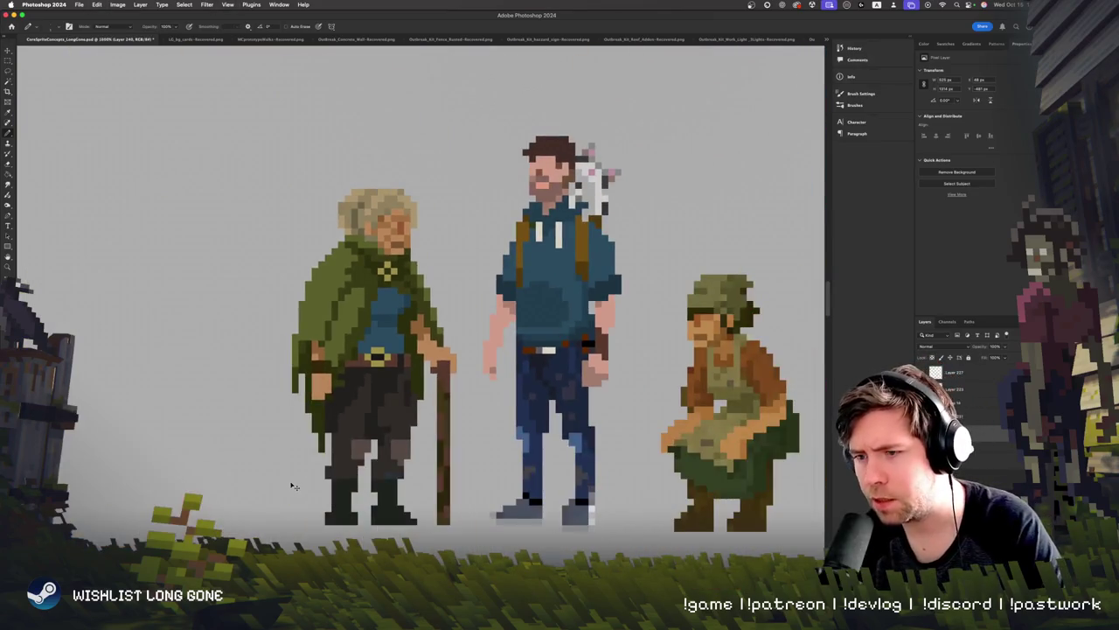
key(ctrl+plus)
key(ctrl+plus)
Step: Marquee the belt buckle and shift it two pixels right, then deselect
key(m)
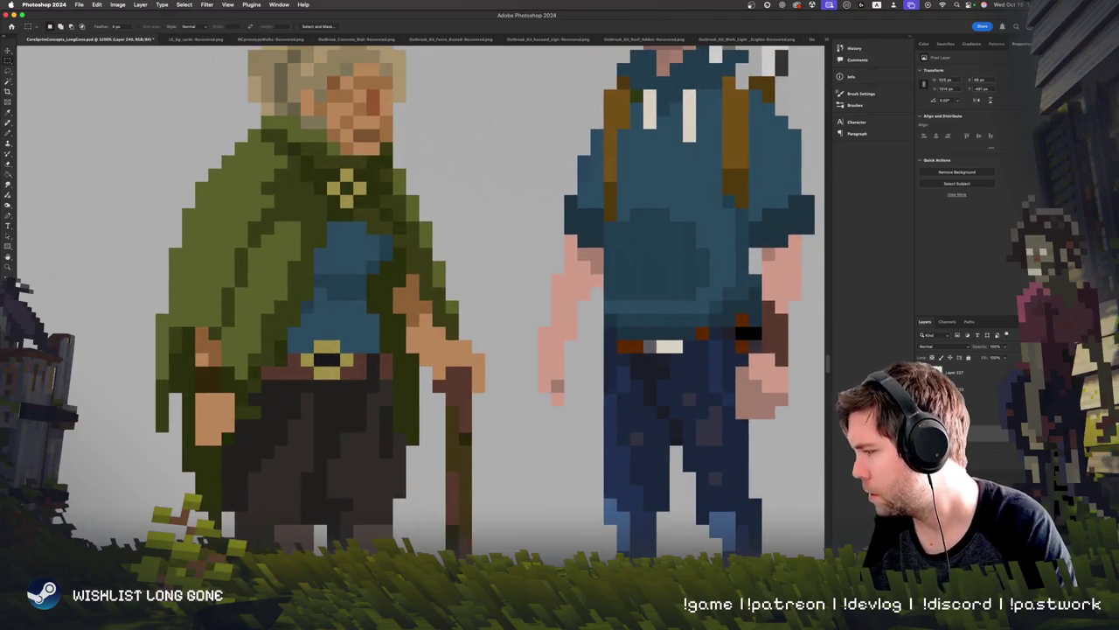
drag(301, 341, 354, 377)
click(7, 50)
key(Right)
key(Right)
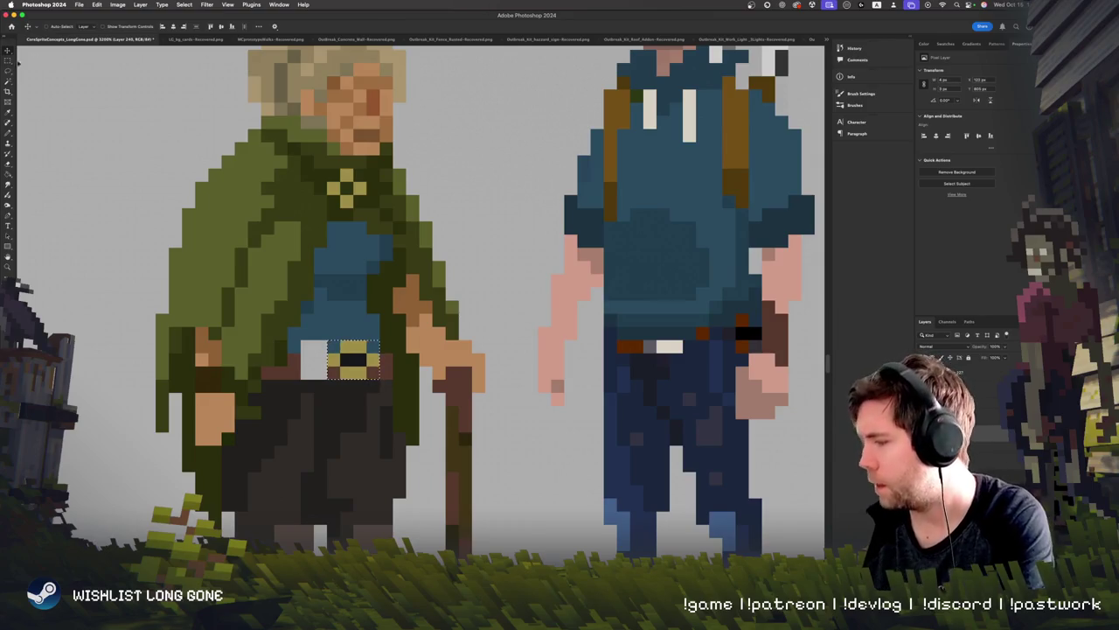
key(ctrl+d)
key(b)
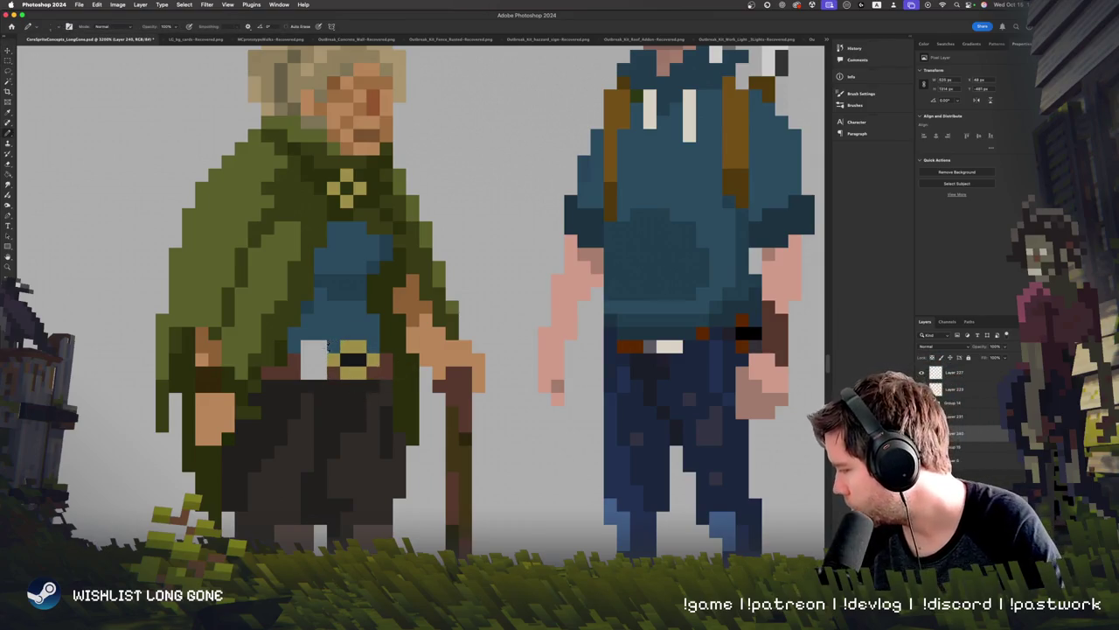
Step: Fill the leftover grey pixels with shirt blue and belt brown, undoing a stray brown streak
click(315, 346)
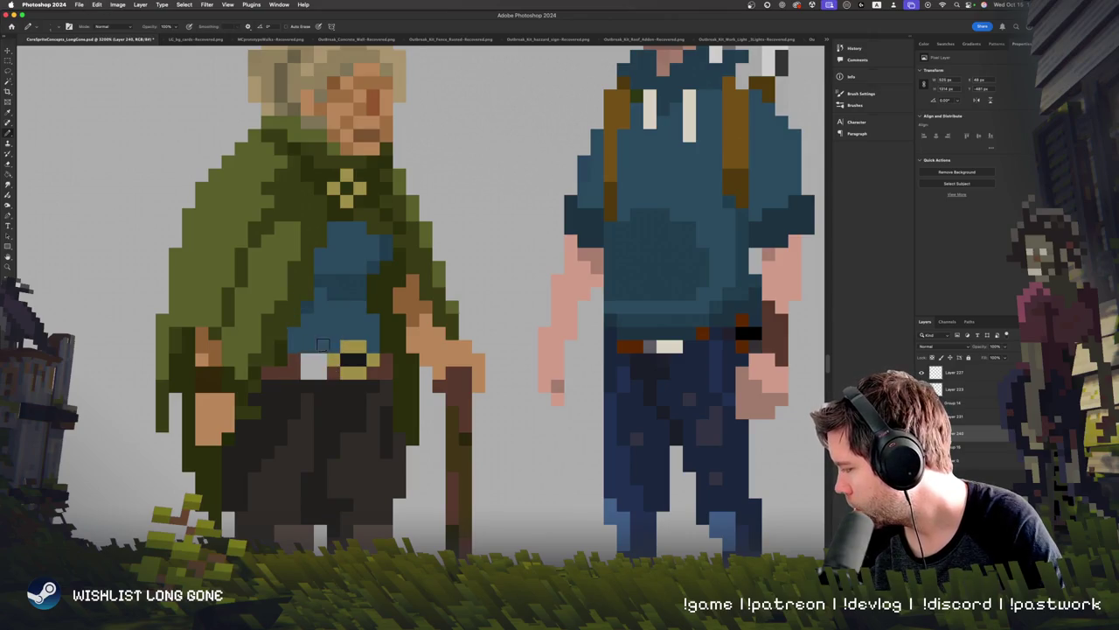
alt+click(323, 374)
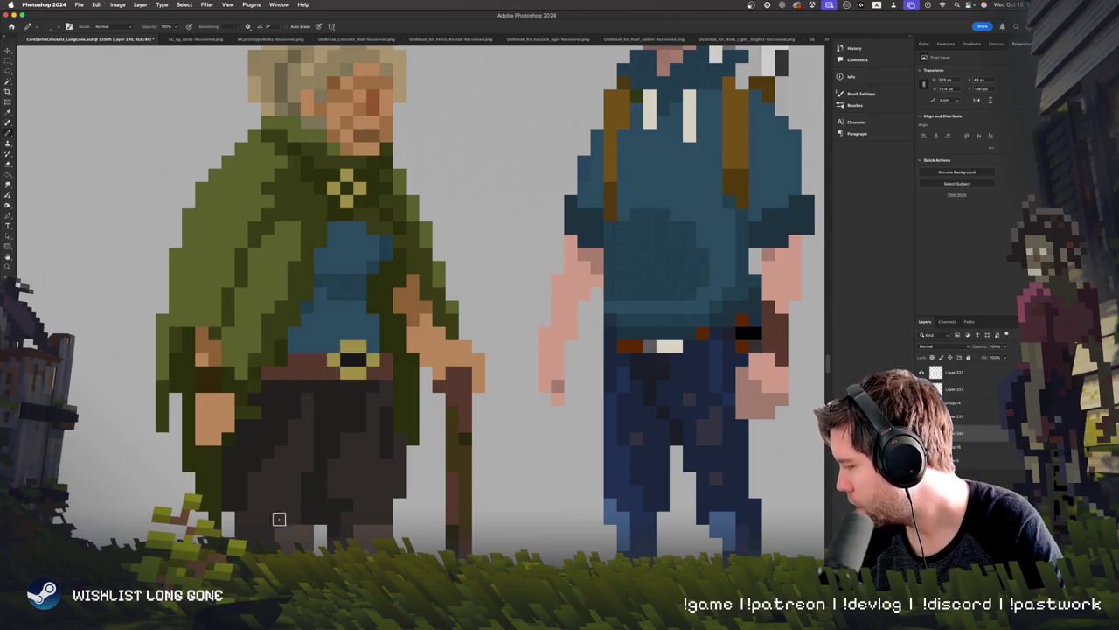
scroll(341, 475, up, 2)
mouse_move(306, 107)
mouse_down()
mouse_move(316, 355)
mouse_move(297, 546)
mouse_move(312, 281)
mouse_up()
key(ctrl+z)
key(ctrl+z)
Step: Paint darker pixels along the old woman's belt line
scroll(347, 379, down, 3)
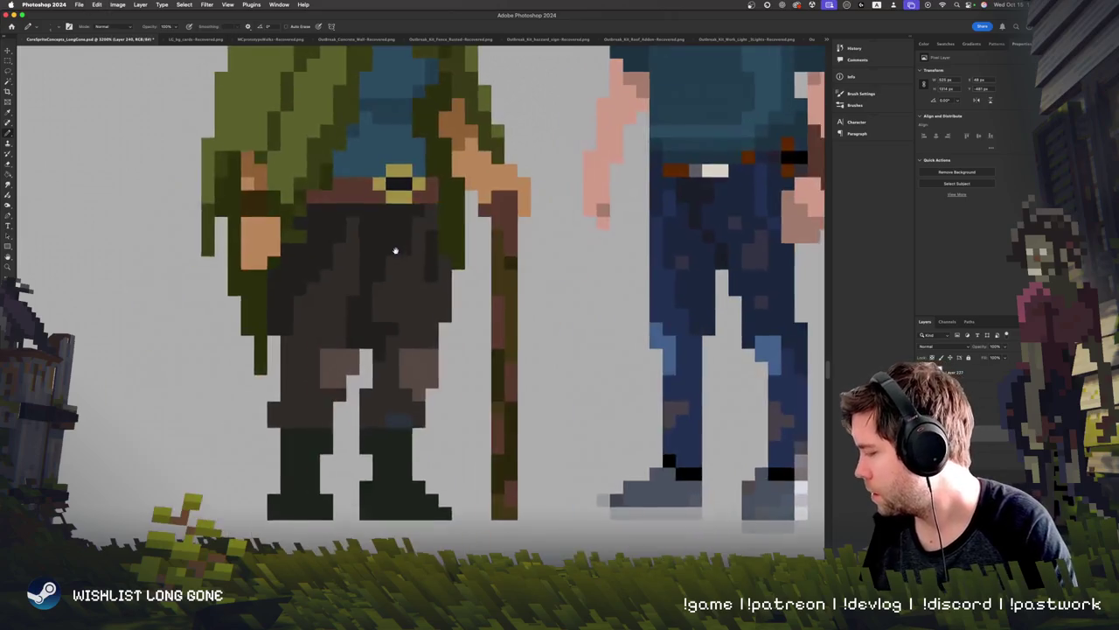
scroll(346, 379, down, 1)
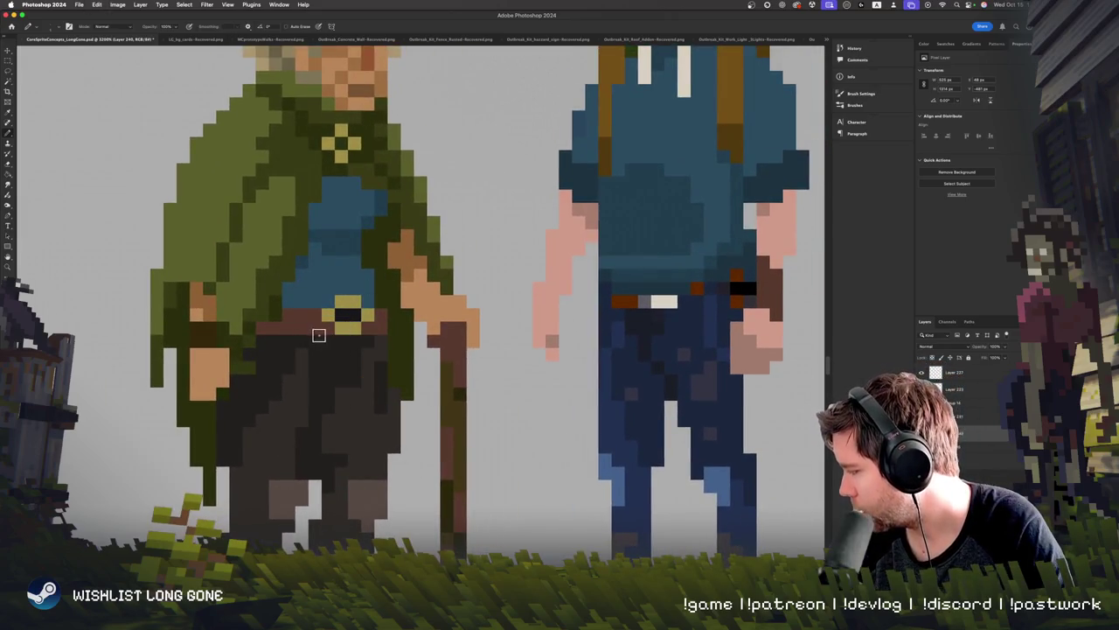
drag(332, 332, 258, 333)
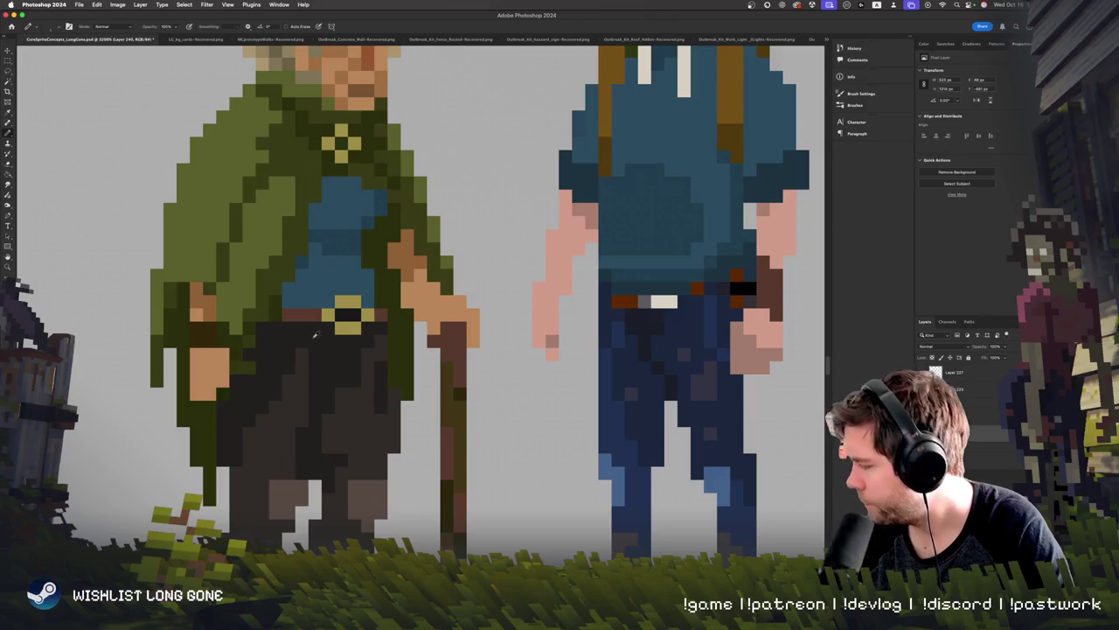
click(233, 447)
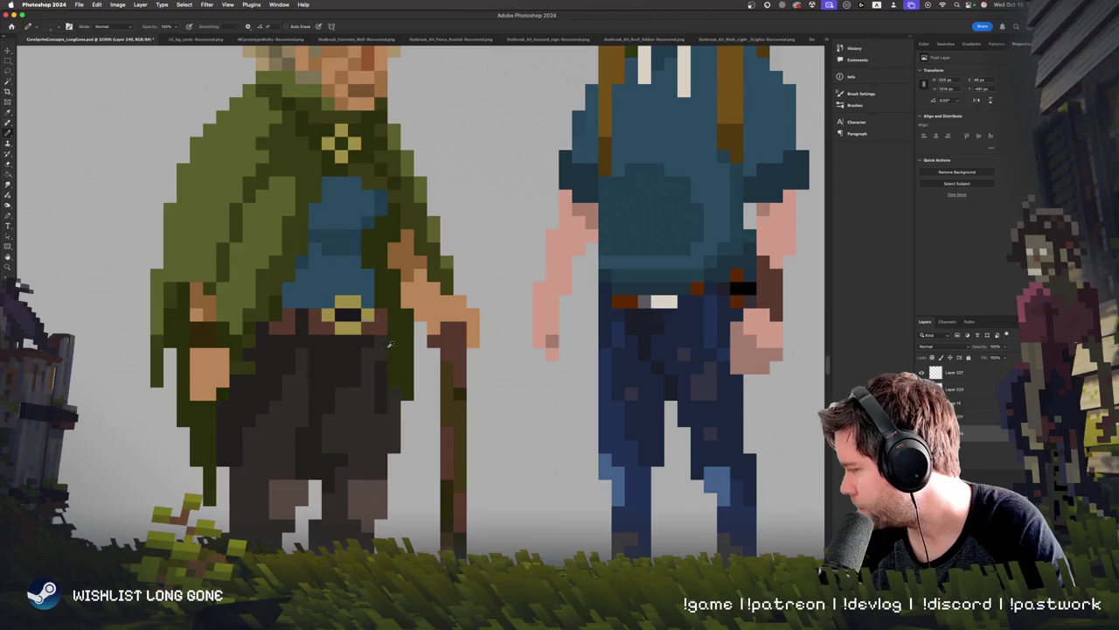
Step: Scroll around and zoom out to review the whole character lineup
scroll(352, 463, right, 3)
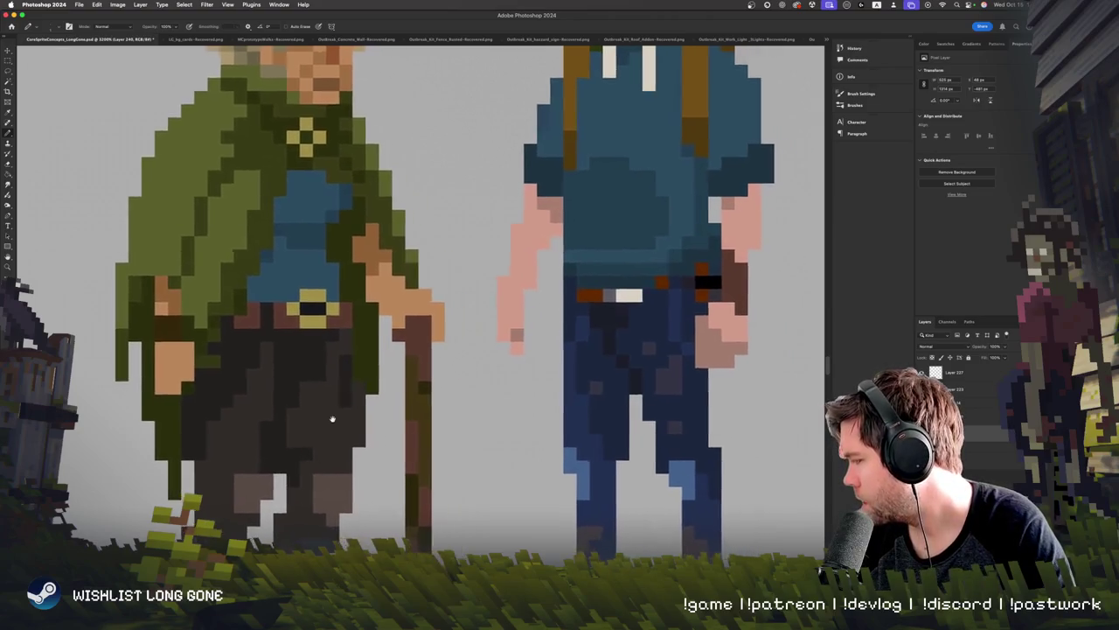
scroll(293, 416, down, 3)
scroll(293, 415, up, 3)
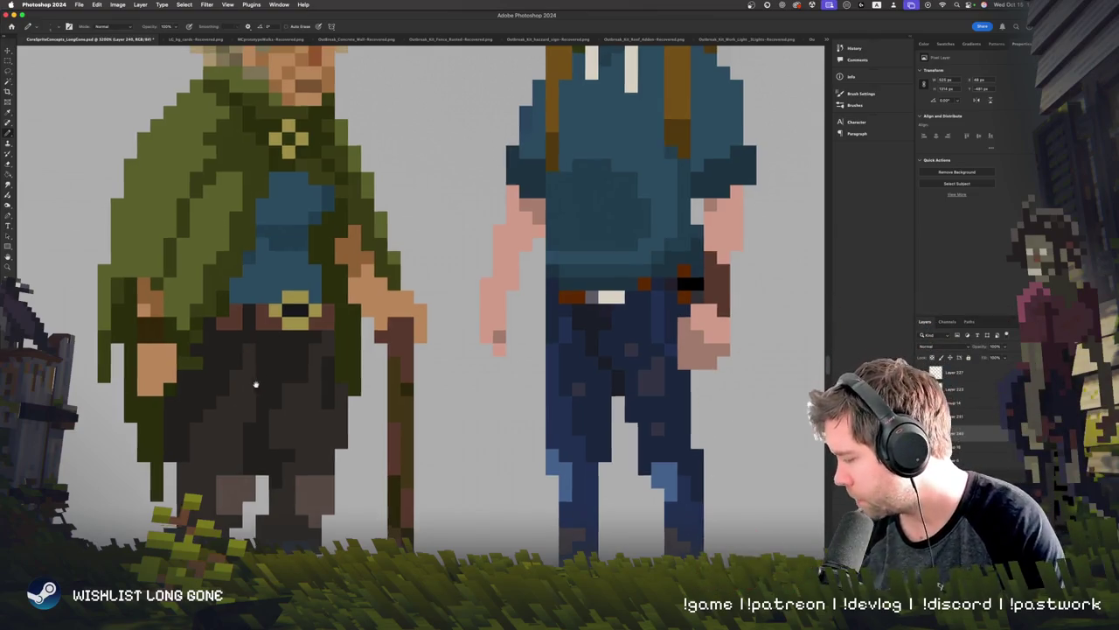
scroll(248, 355, up, 2)
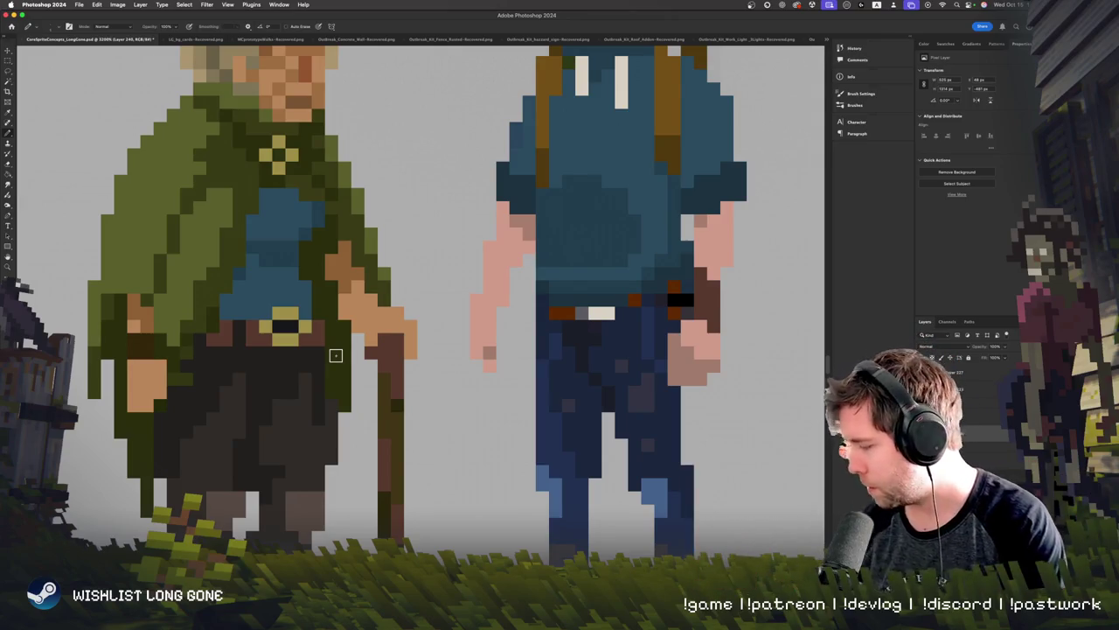
scroll(335, 355, down, 1)
scroll(350, 306, down, 4)
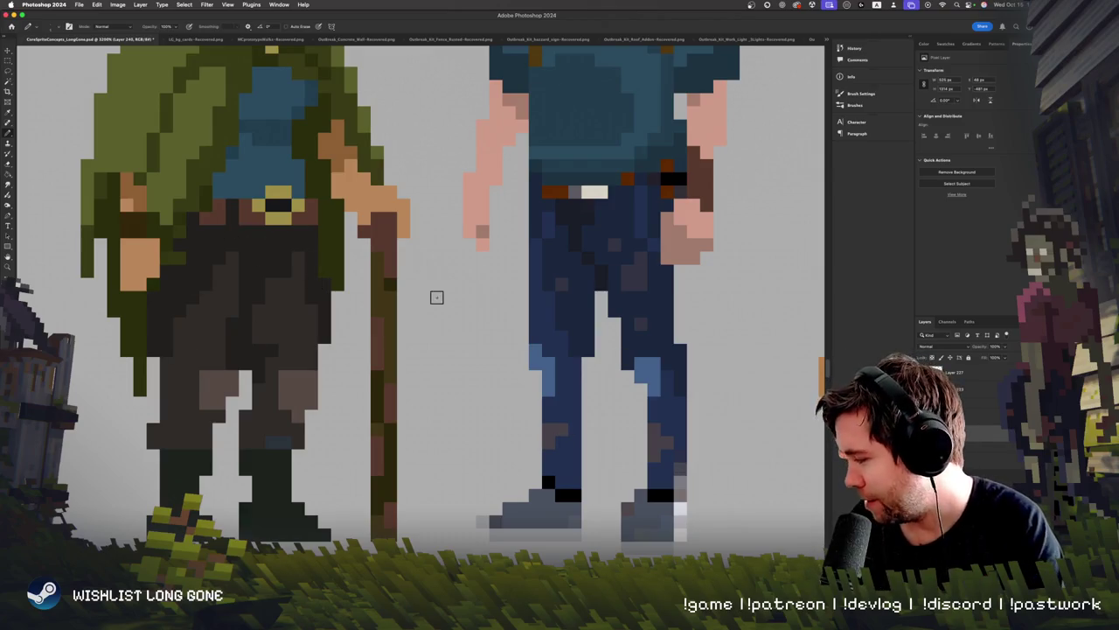
key(super+minus)
key(super+minus)
key(super+minus)
key(super+equal)
key(super+minus)
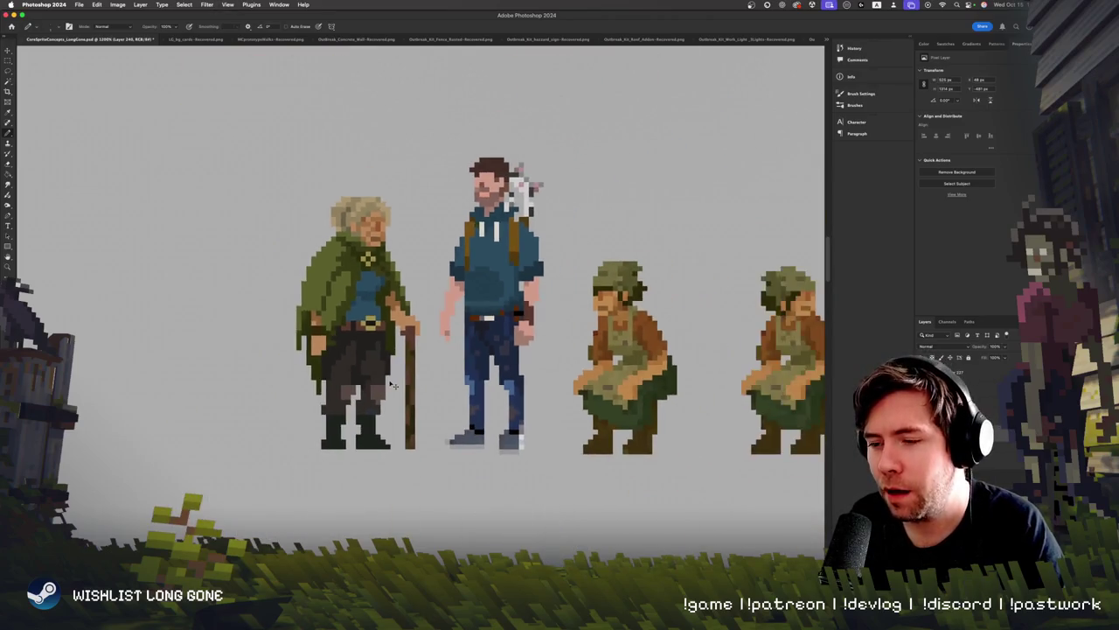
key(super+equal)
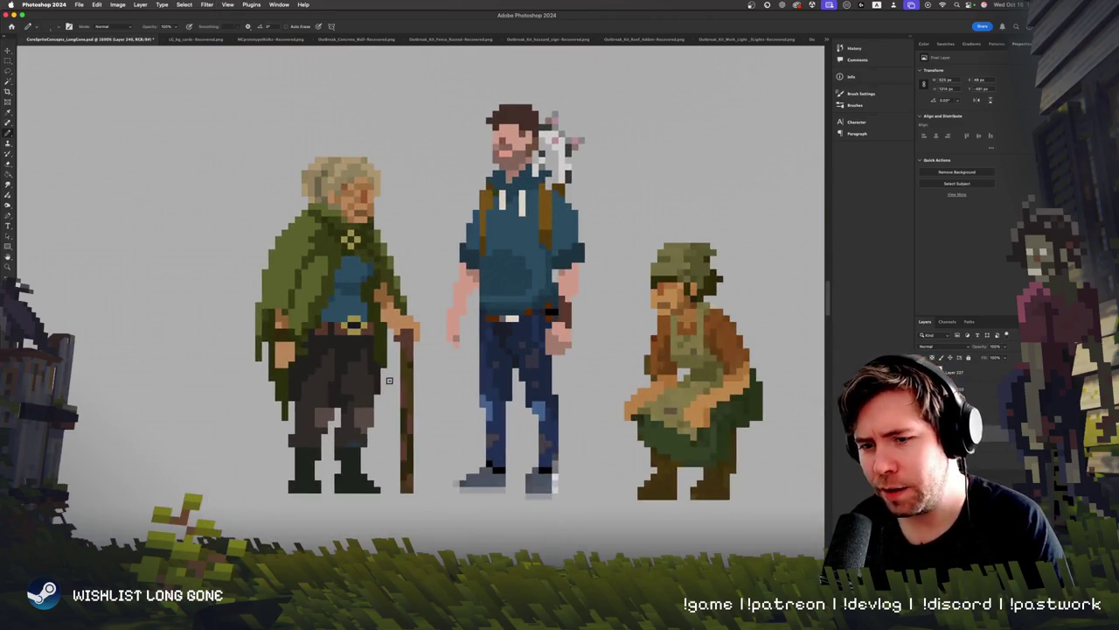